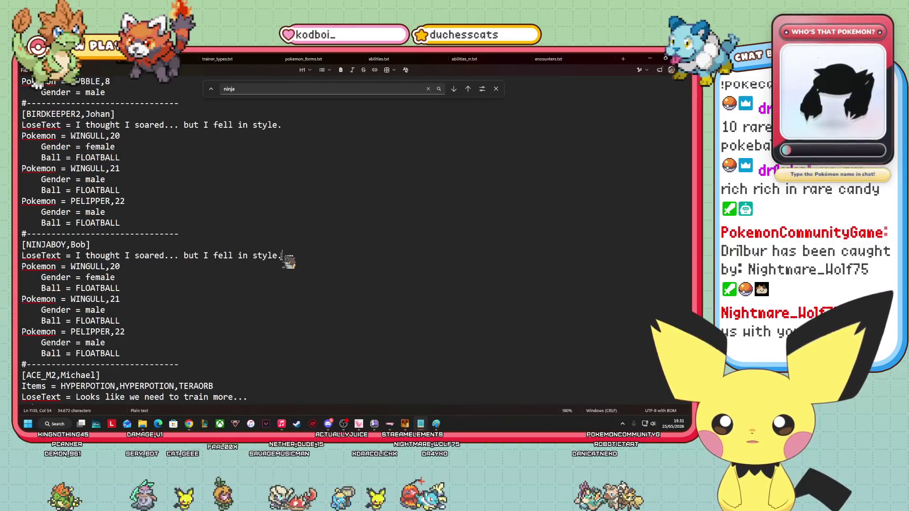
Select NINJABOY's lose-text phrase in Notepad, then switch to the Bulbapedia browser window.
drag(283, 256, 80, 258)
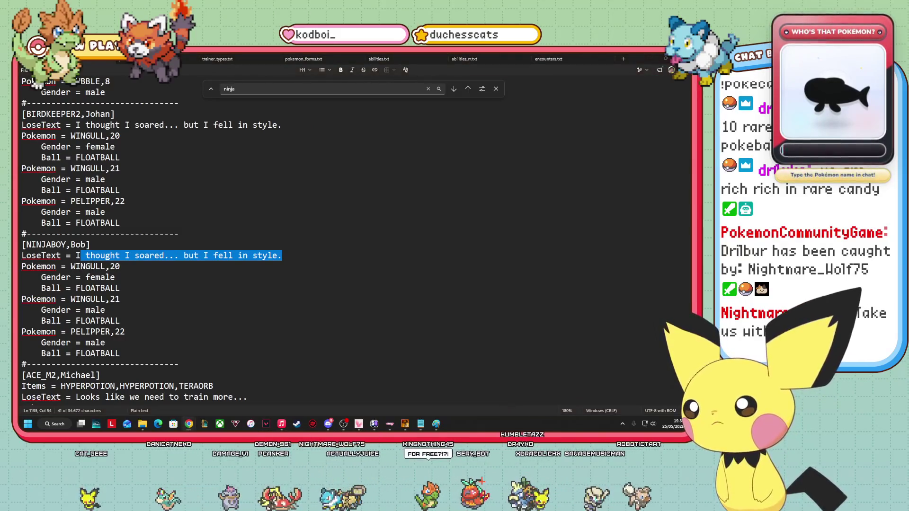
key(alt+Tab)
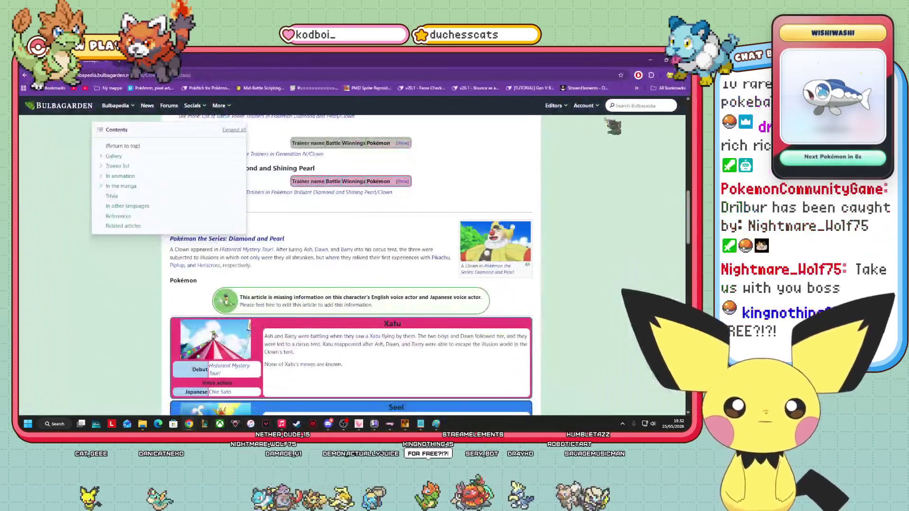
Search Bulbapedia for 'ninja' and open the Ninja Boy (Trainer class) article.
click(648, 106)
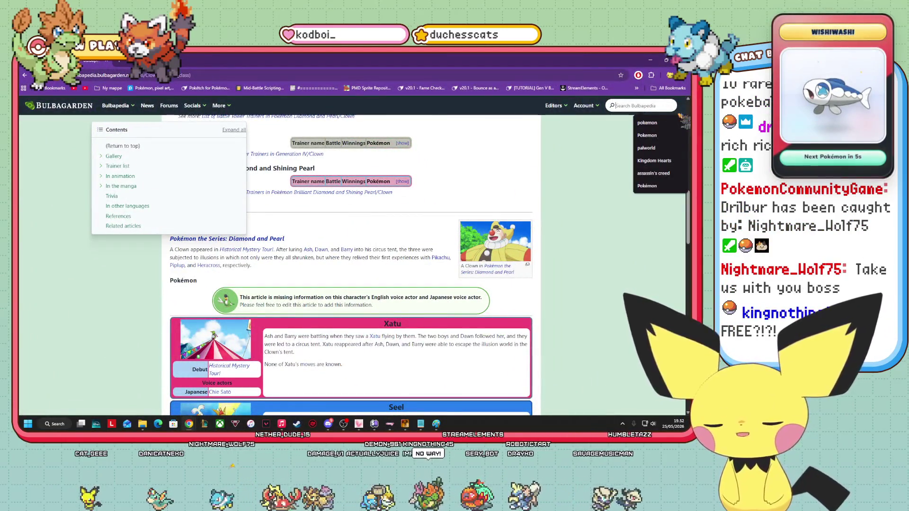
text(ninja)
key(Return)
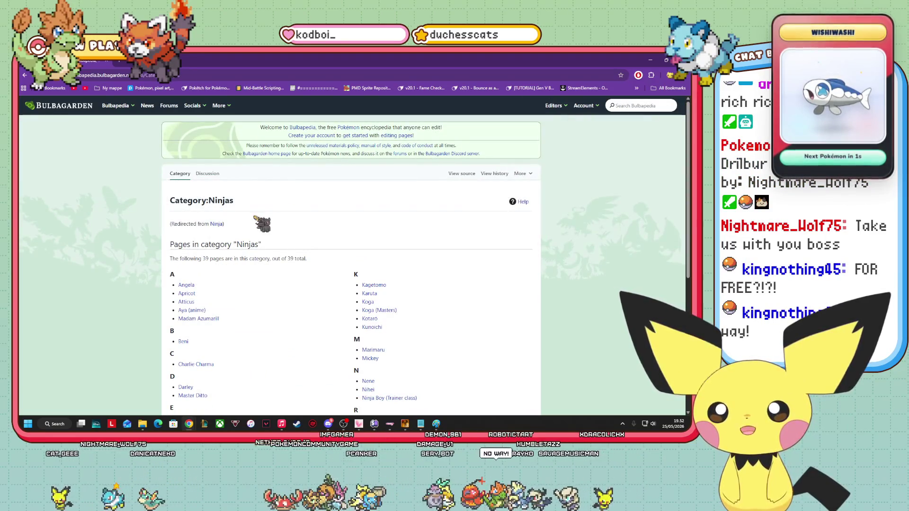
scroll(425, 257, down, 2)
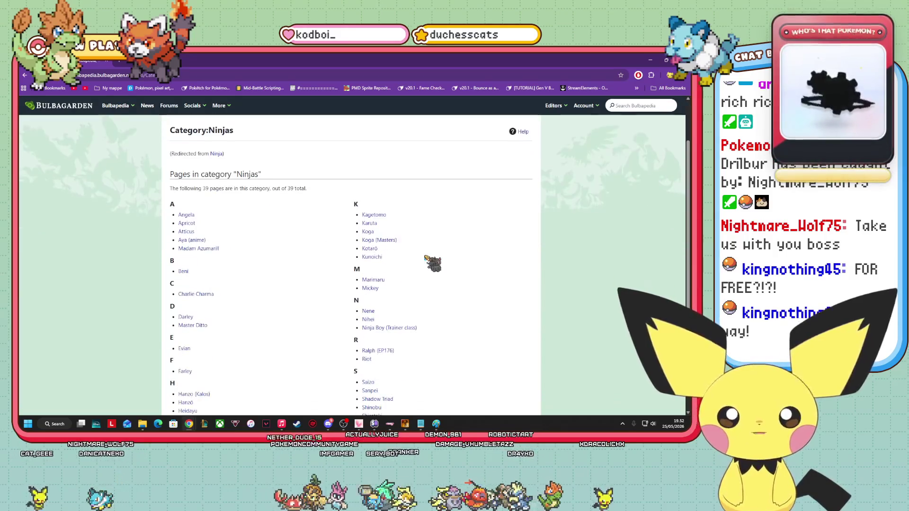
click(386, 328)
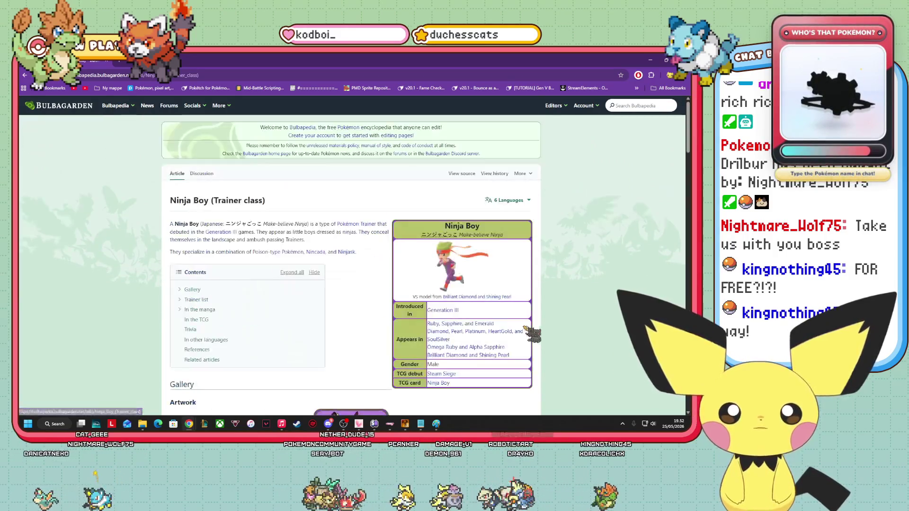
Scroll to the article's trainer list and expand the Ruby and Sapphire table.
scroll(412, 247, down, 1)
scroll(293, 159, down, 3)
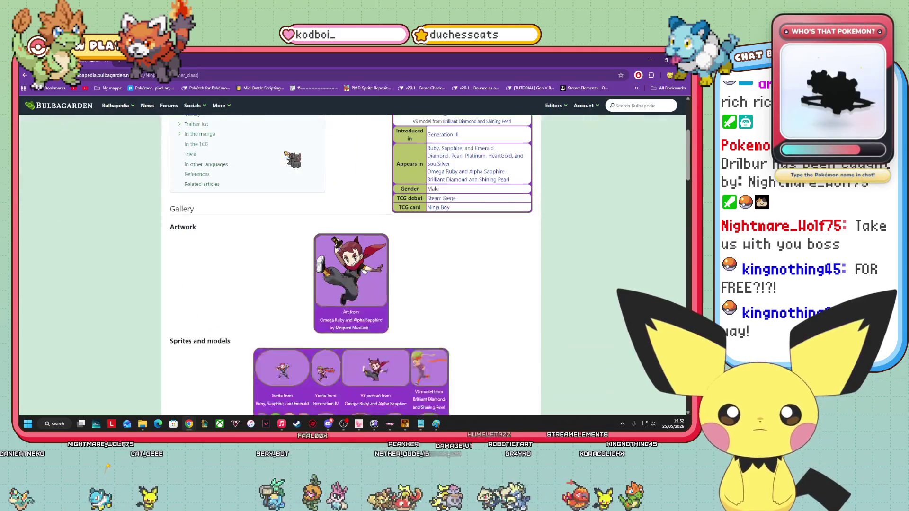
scroll(543, 159, down, 2)
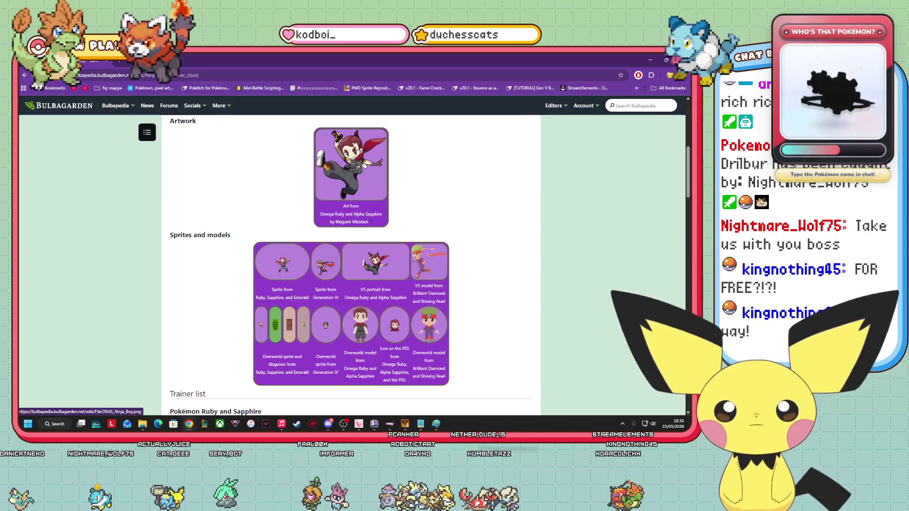
scroll(538, 242, down, 1)
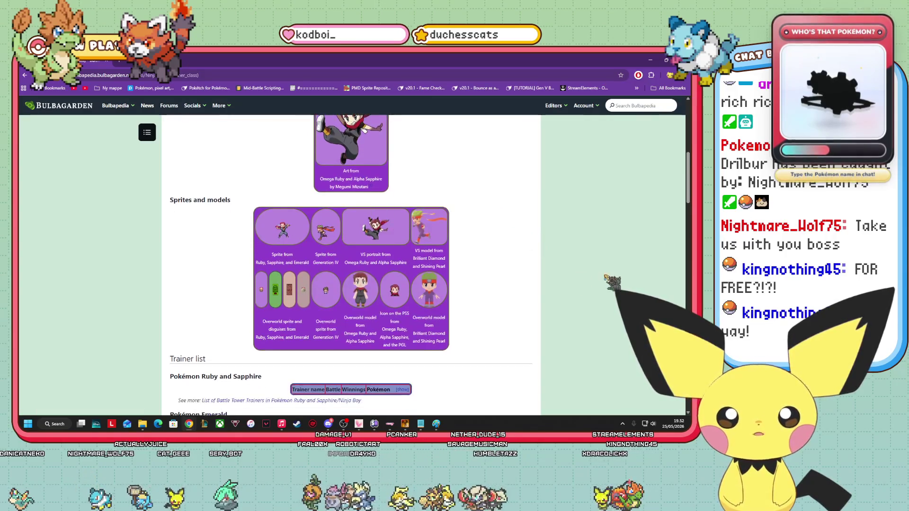
scroll(598, 275, up, 1)
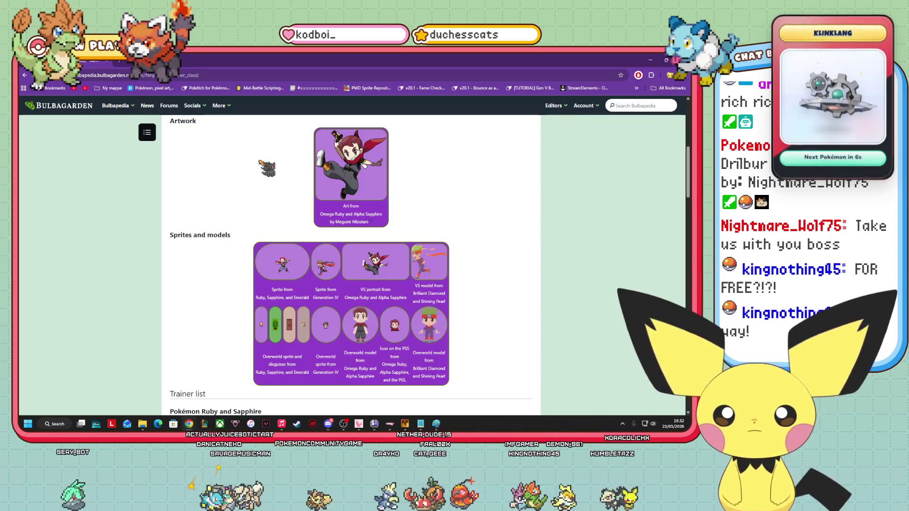
scroll(504, 223, down, 2)
scroll(503, 223, up, 2)
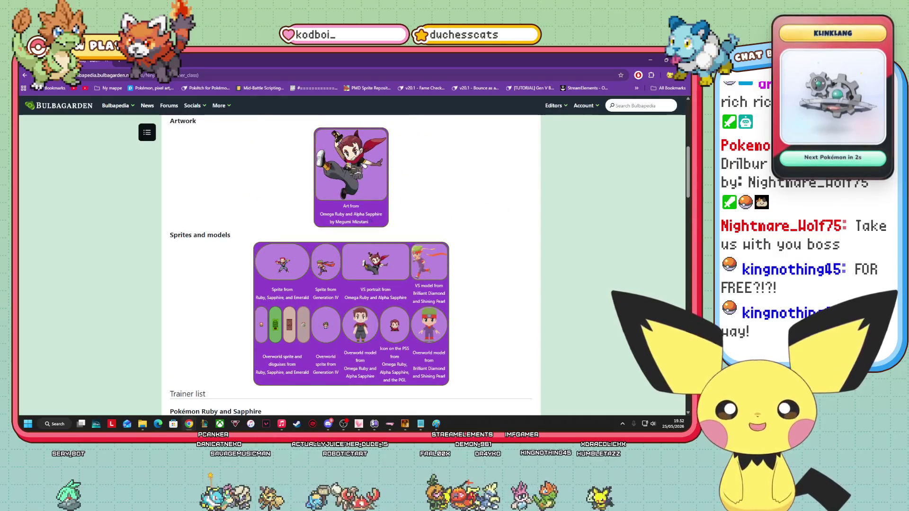
scroll(408, 202, down, 5)
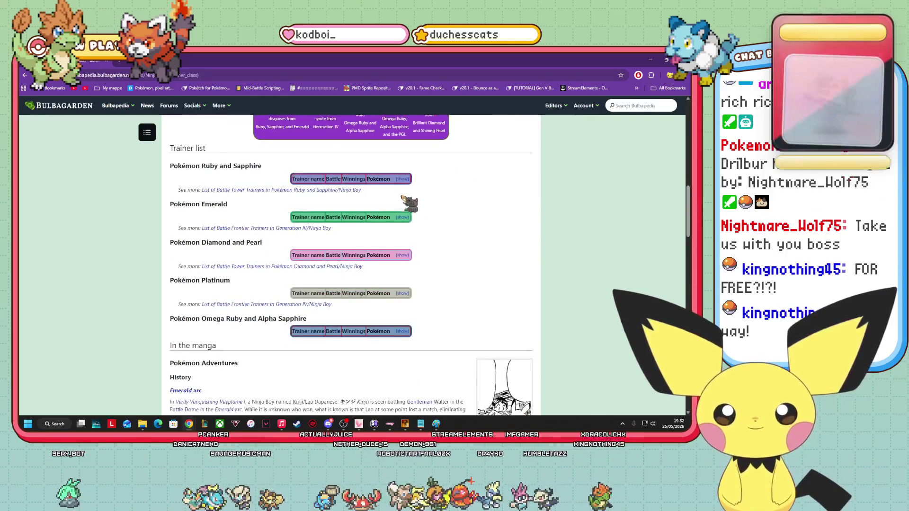
click(402, 179)
scroll(471, 232, up, 10)
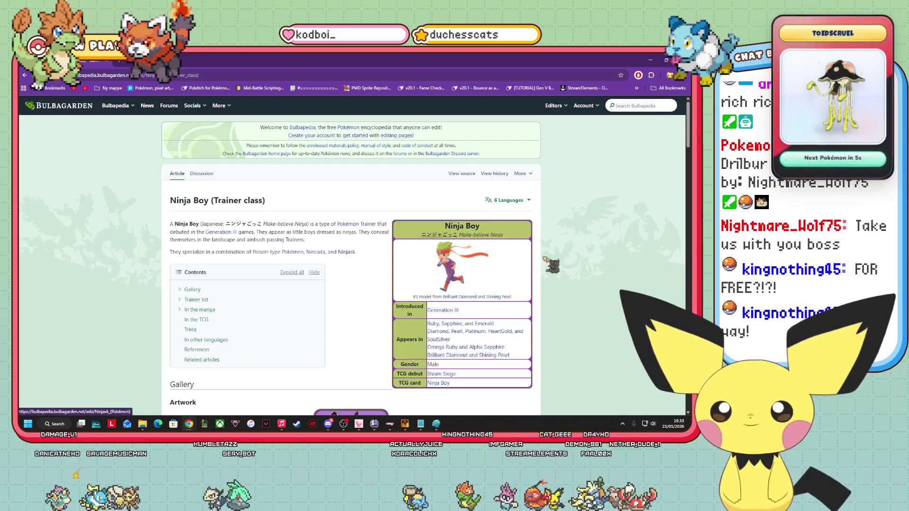
Expand and collapse the Emerald and the Diamond and Pearl Ninja Boy trainer tables.
scroll(562, 290, down, 15)
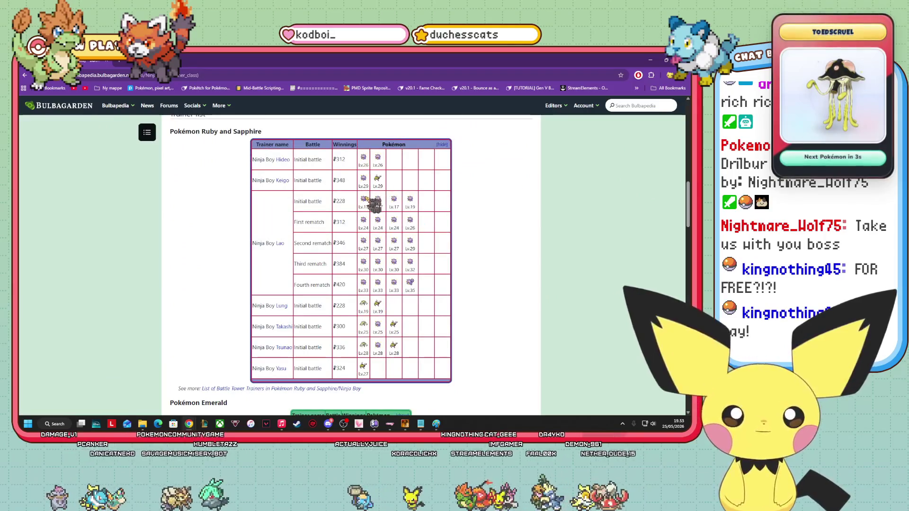
mouse_move(377, 199)
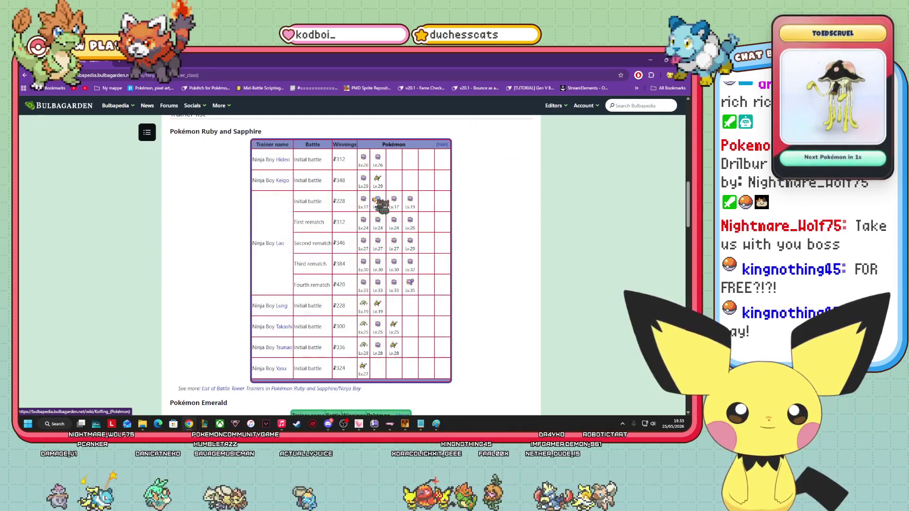
scroll(470, 188, down, 1)
scroll(469, 187, down, 4)
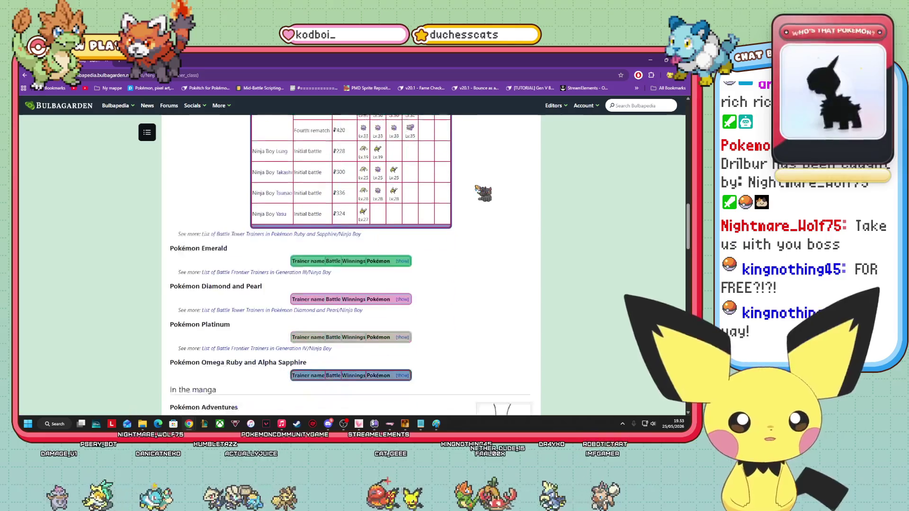
click(402, 240)
click(441, 240)
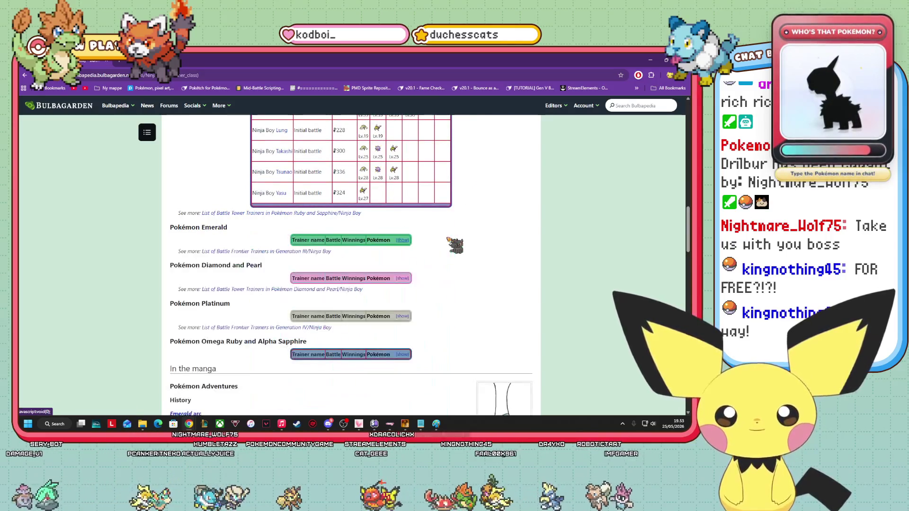
click(402, 279)
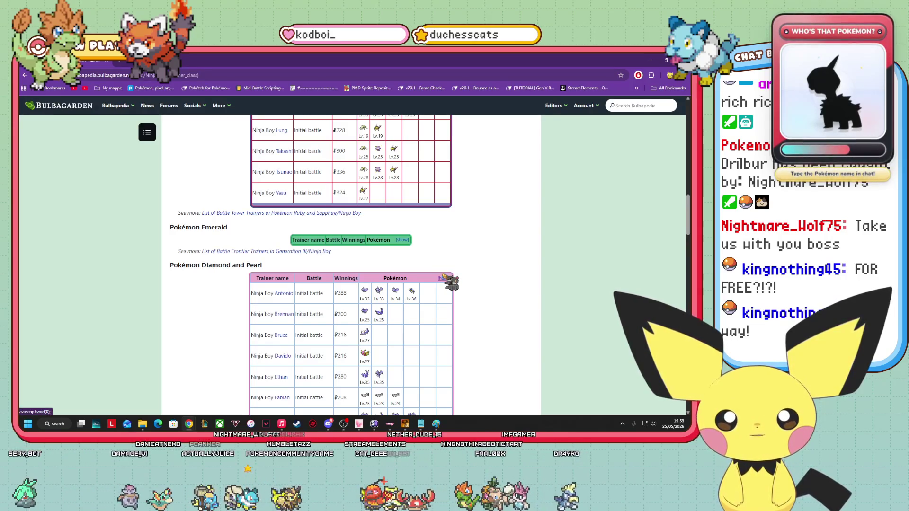
click(442, 278)
Review the Platinum trainer table, then bring the Pokédex spreadsheet forward.
click(402, 317)
scroll(454, 304, down, 3)
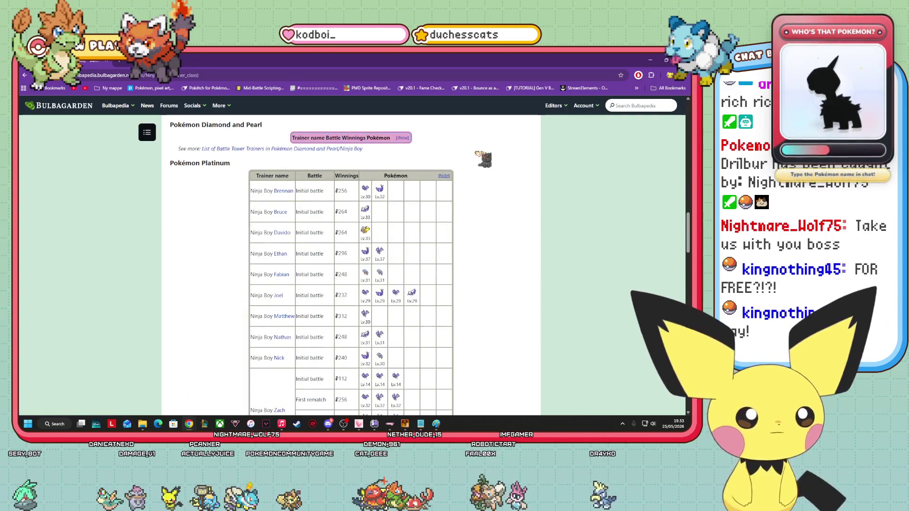
click(442, 176)
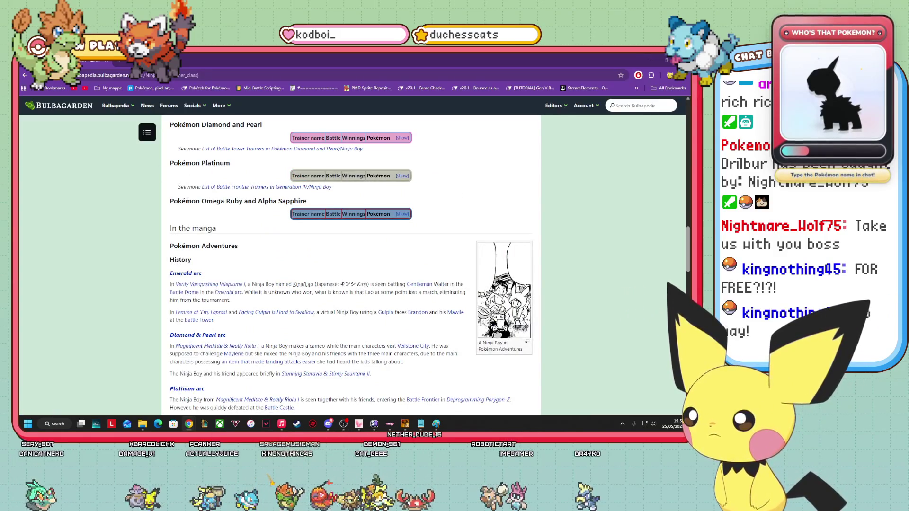
key(alt+Tab)
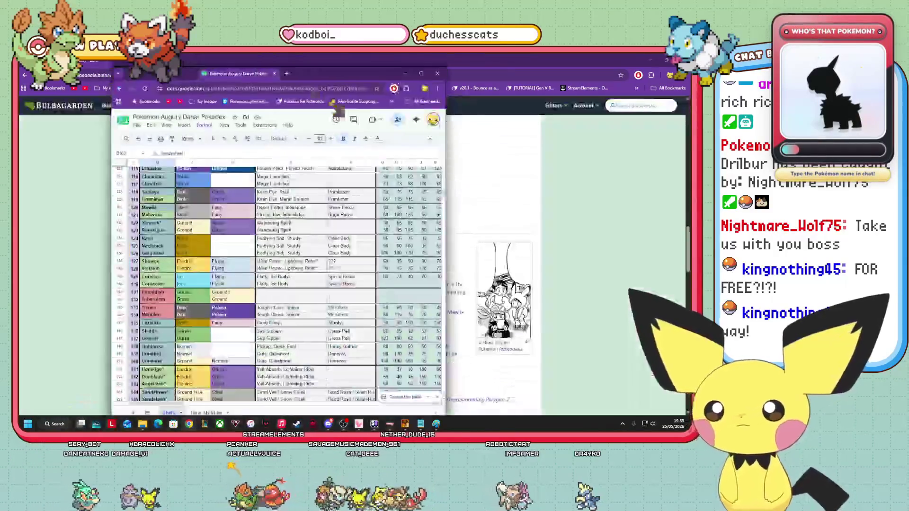
Maximize the Pokédex sheet, check Spinarak and Ariados names and types, then return to Notepad.
click(431, 65)
scroll(189, 260, up, 10)
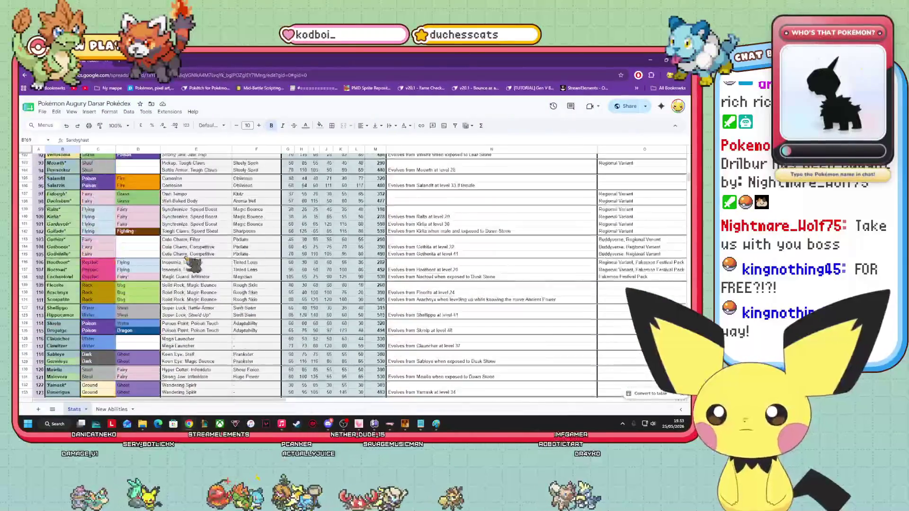
scroll(152, 314, up, 10)
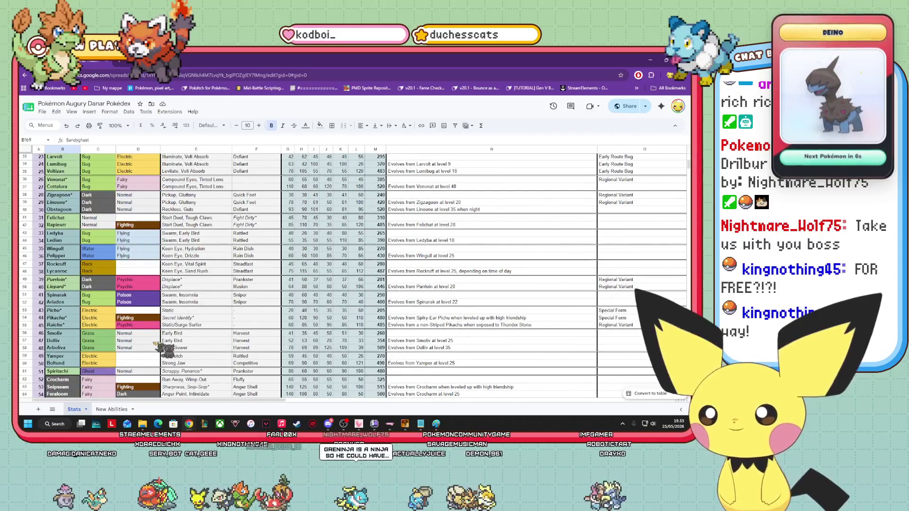
scroll(161, 355, up, 5)
scroll(143, 361, down, 5)
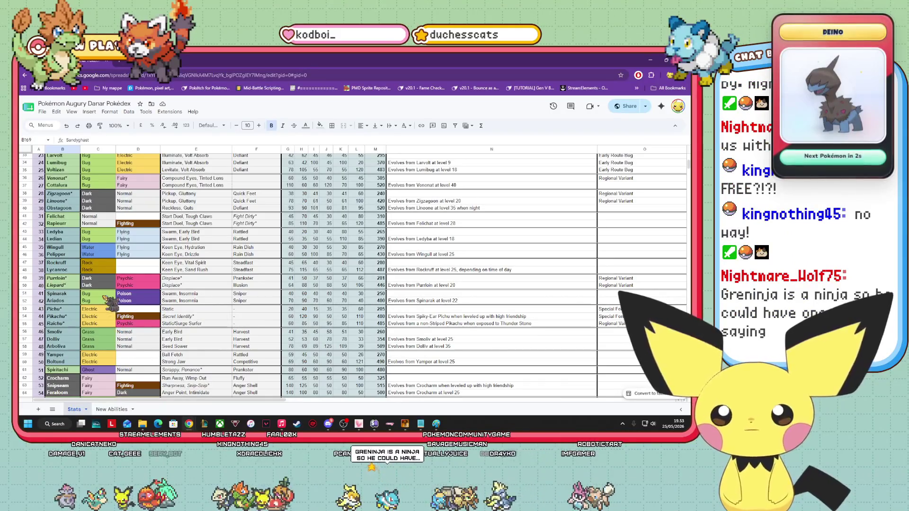
drag(85, 299, 144, 300)
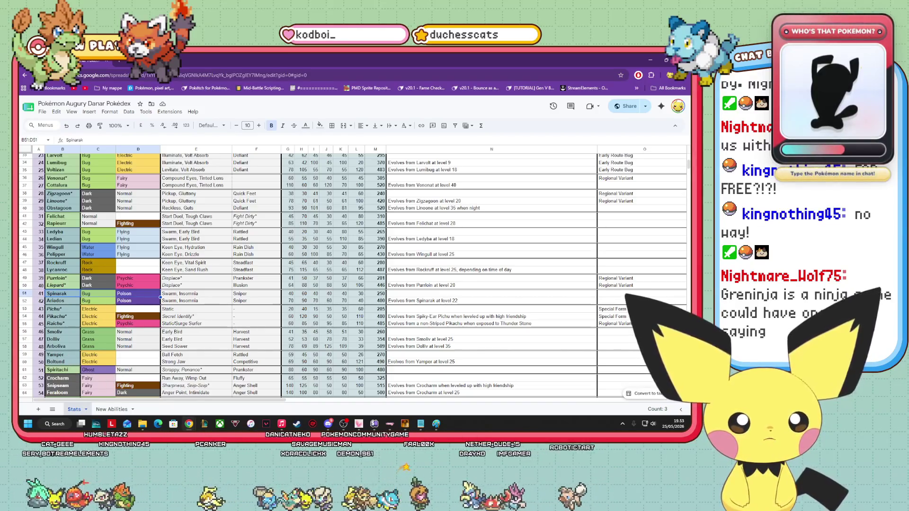
click(188, 333)
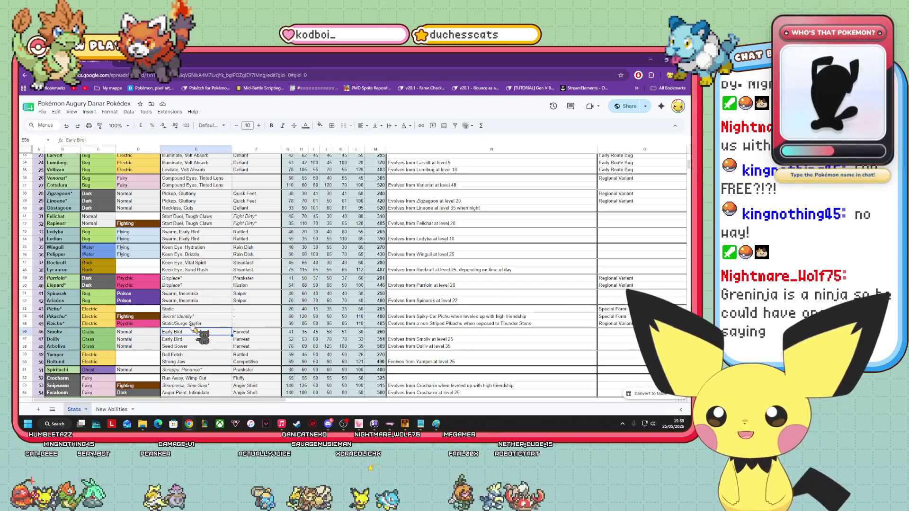
click(421, 424)
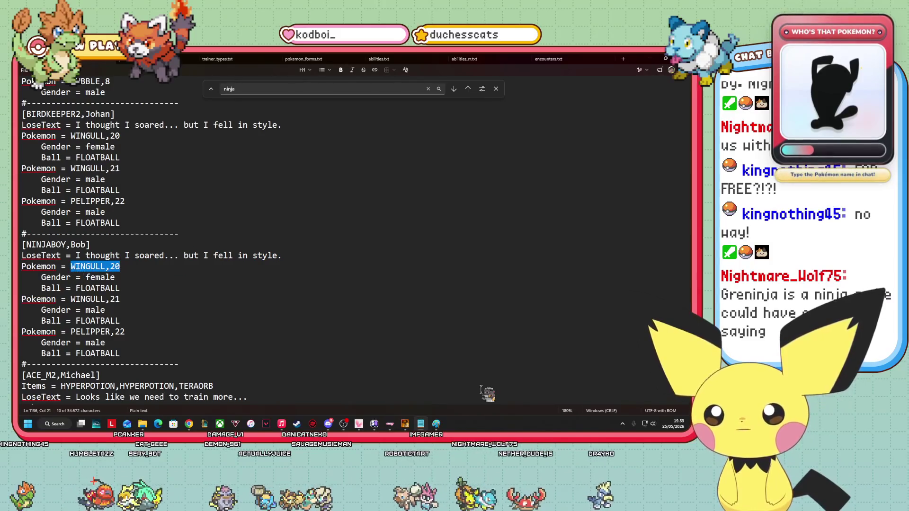
Replace Bob's lead WINGULL,20 with FROGADIER,21 and clear its FLOATBALL ball value.
key(BackSpace)
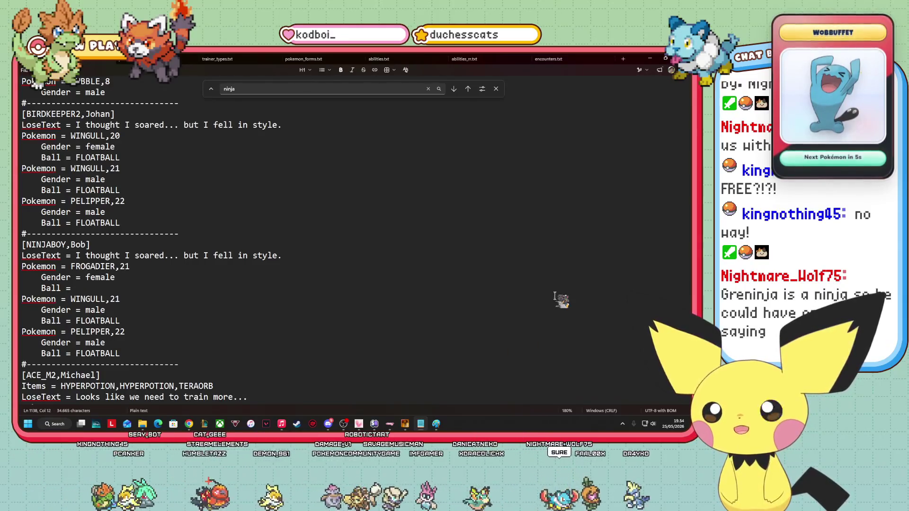
mouse_move(142, 424)
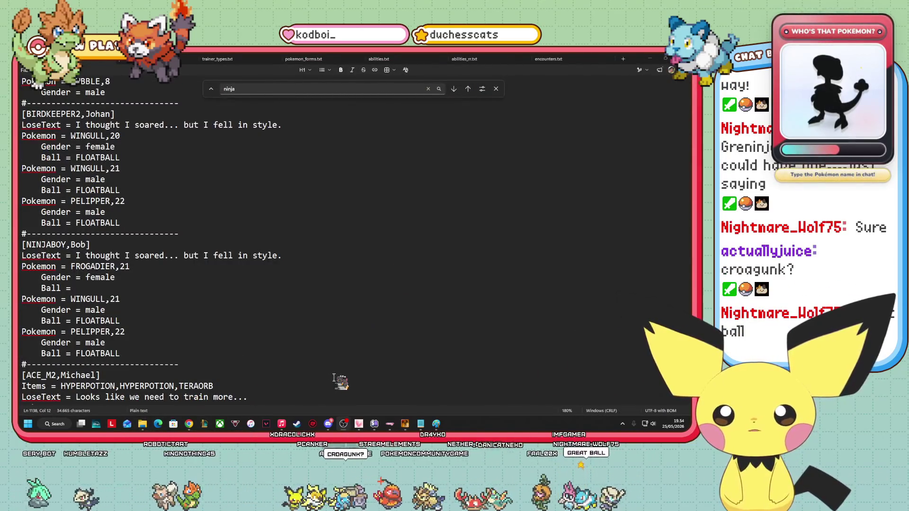
key(shift+Right)
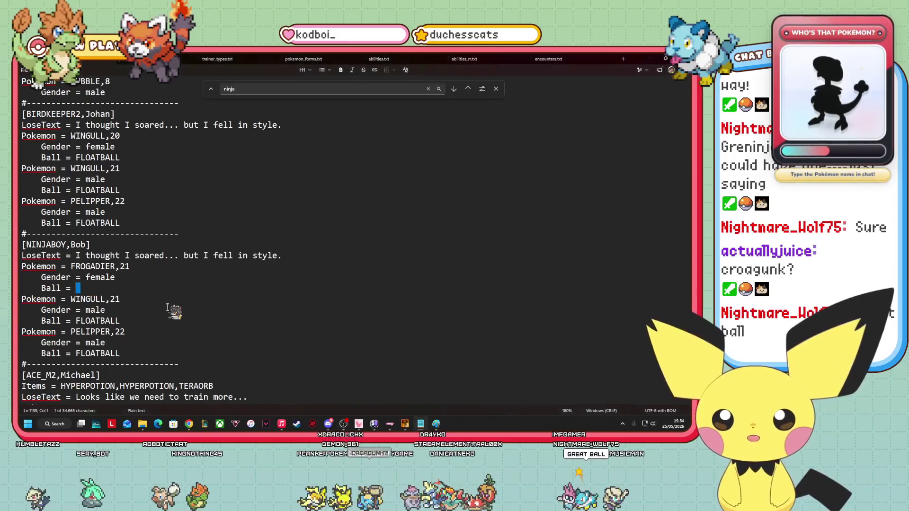
key(Left)
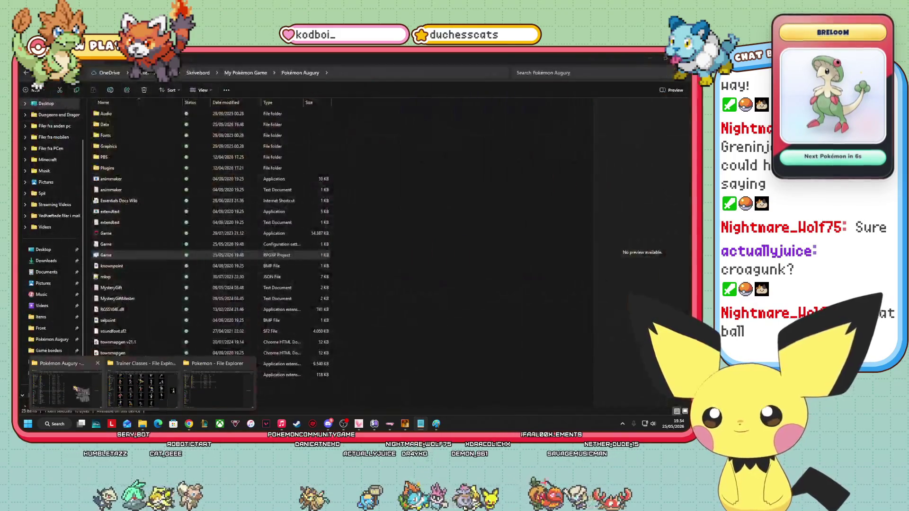
Browse to the Pokémon Augury Graphics › Items folder in File Explorer.
click(95, 398)
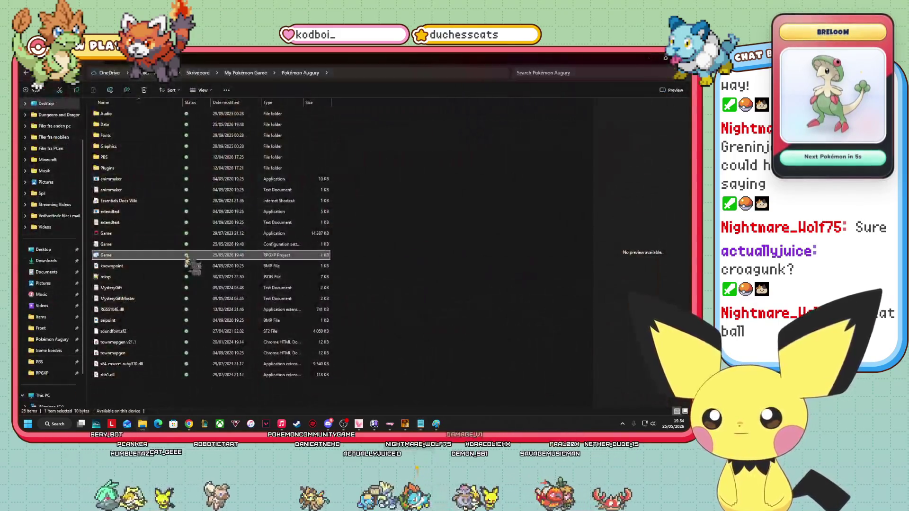
double_click(124, 156)
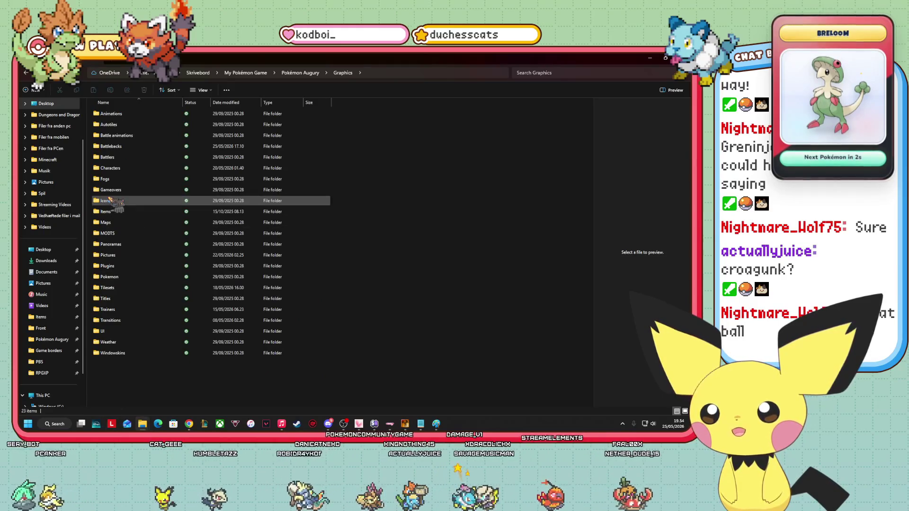
double_click(108, 212)
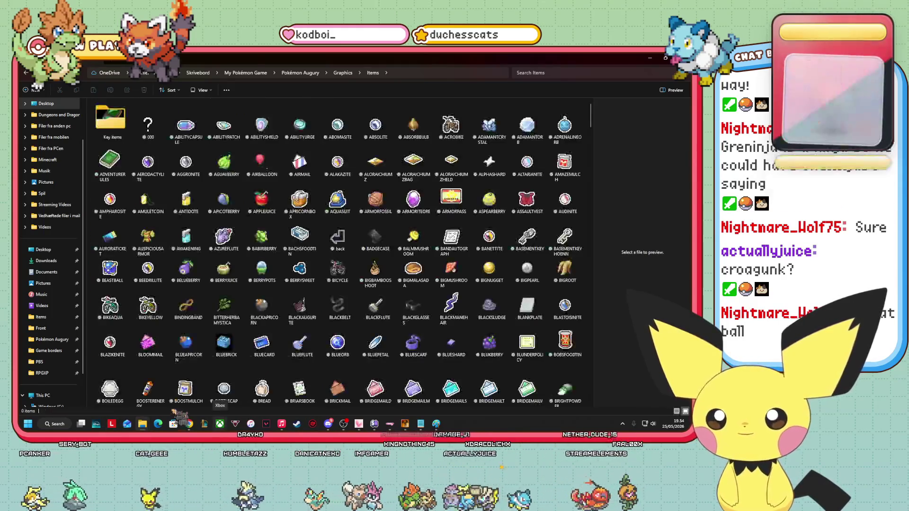
Switch back to the Bulbapedia Ninja Boy article through the taskbar.
click(420, 424)
click(420, 424)
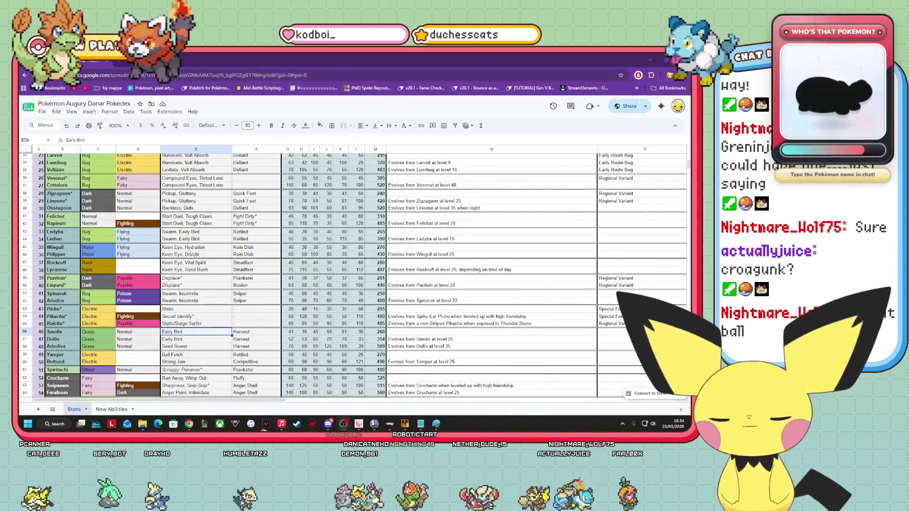
mouse_move(189, 424)
click(302, 411)
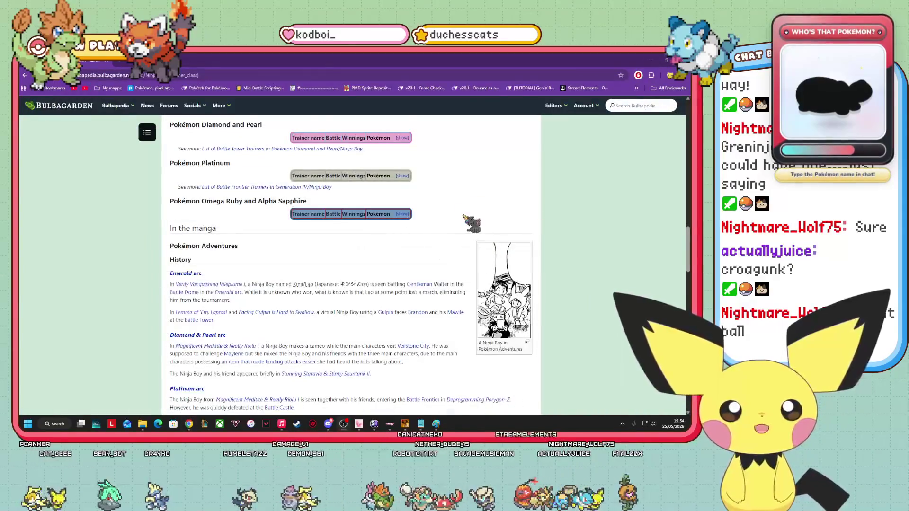
Expand the Omega Ruby and Alpha Sapphire Ninja Boy trainer table and read through it.
scroll(403, 285, up, 1)
click(403, 284)
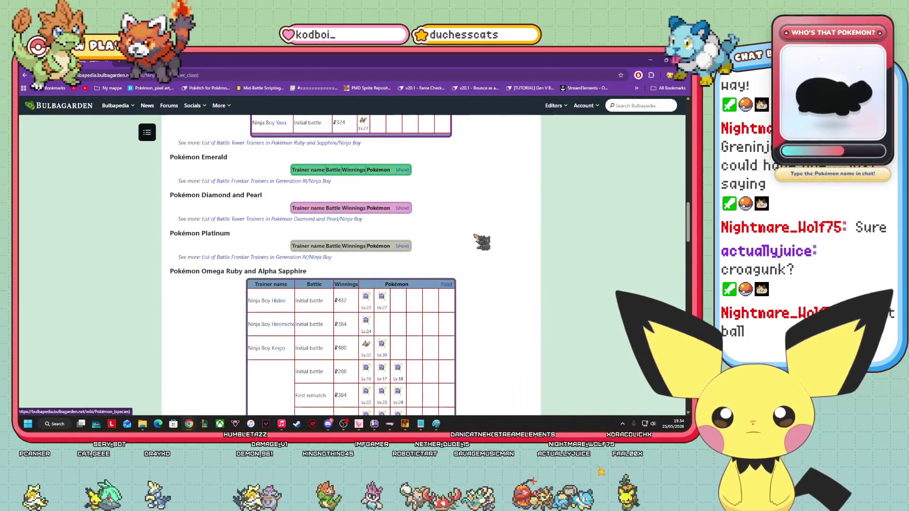
scroll(474, 237, down, 2)
scroll(346, 204, up, 15)
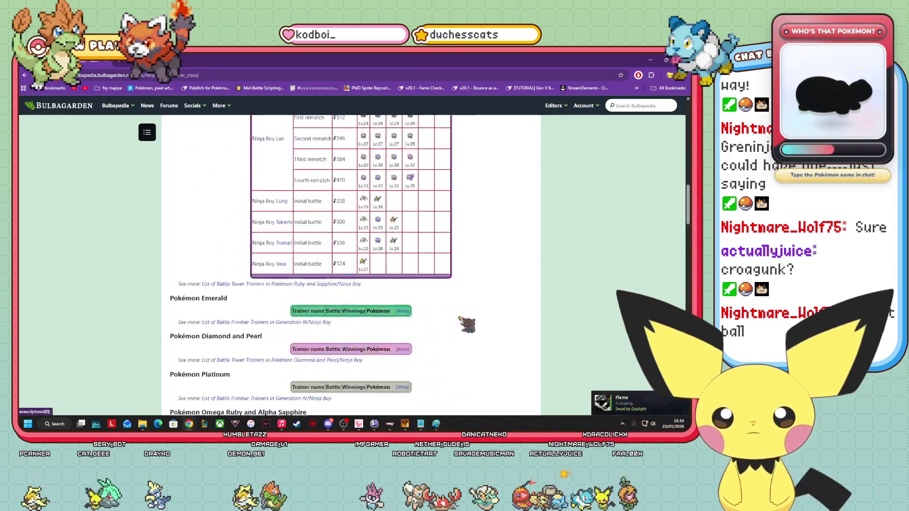
scroll(549, 327, down, 1)
scroll(549, 327, up, 5)
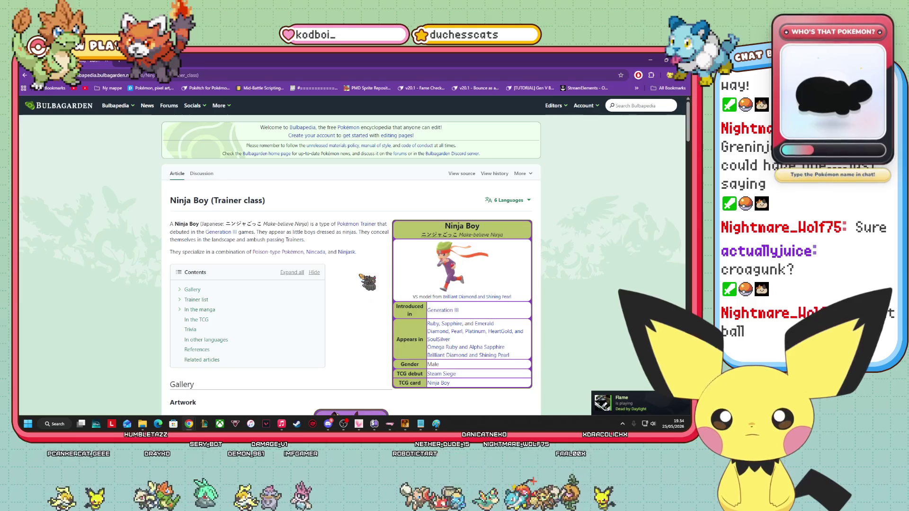
scroll(316, 271, down, 15)
scroll(344, 303, down, 15)
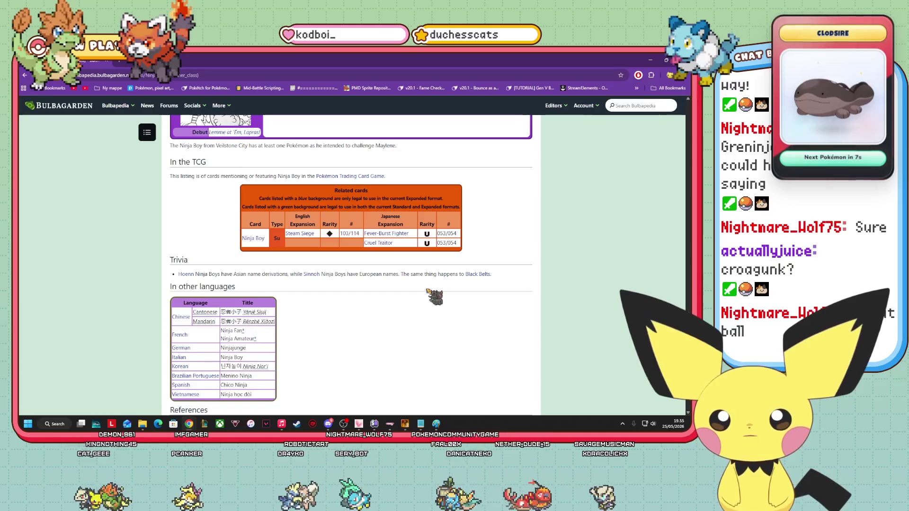
mouse_move(478, 275)
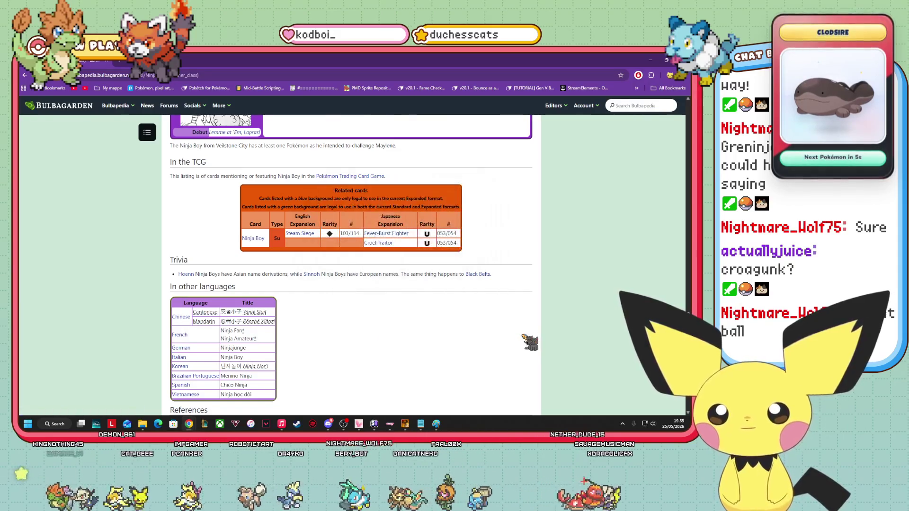
Scroll back up the article and switch to the Route 7 map in RPG Maker XP.
scroll(523, 336, up, 2)
scroll(506, 339, up, 2)
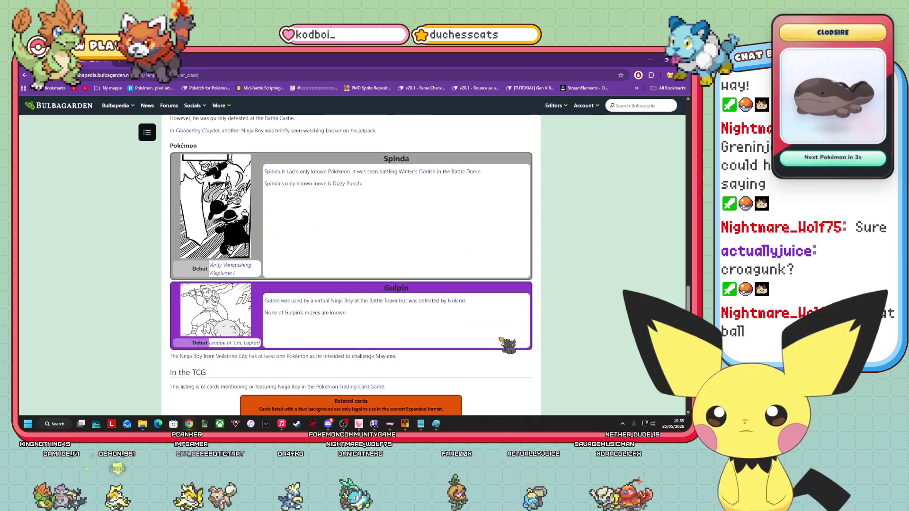
scroll(501, 340, up, 6)
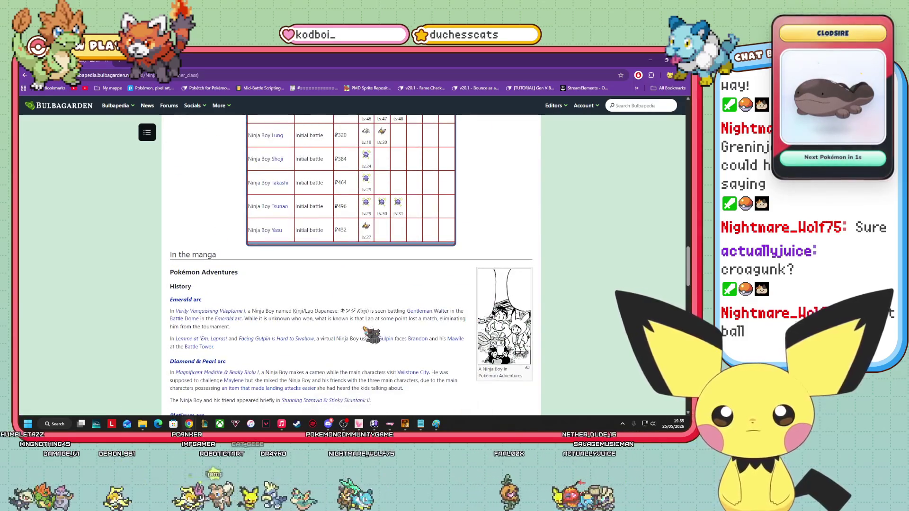
scroll(440, 334, up, 5)
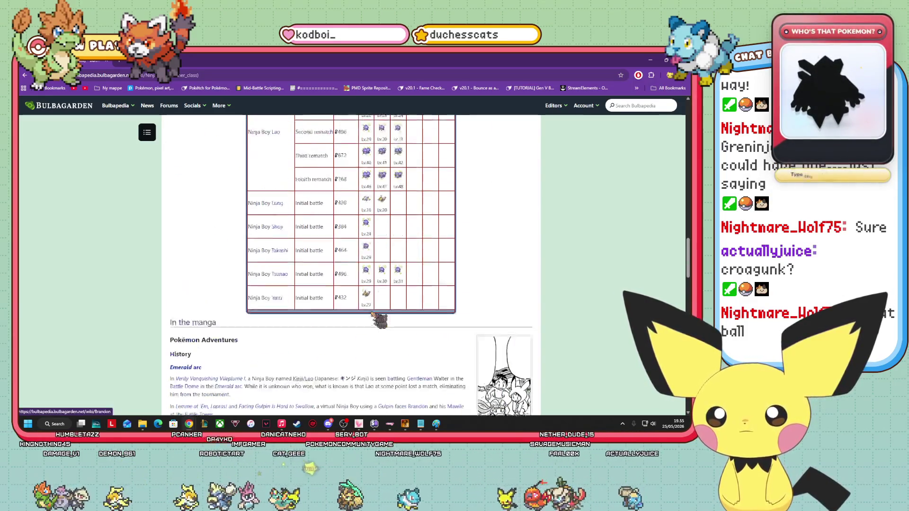
scroll(515, 346, up, 4)
scroll(493, 357, down, 4)
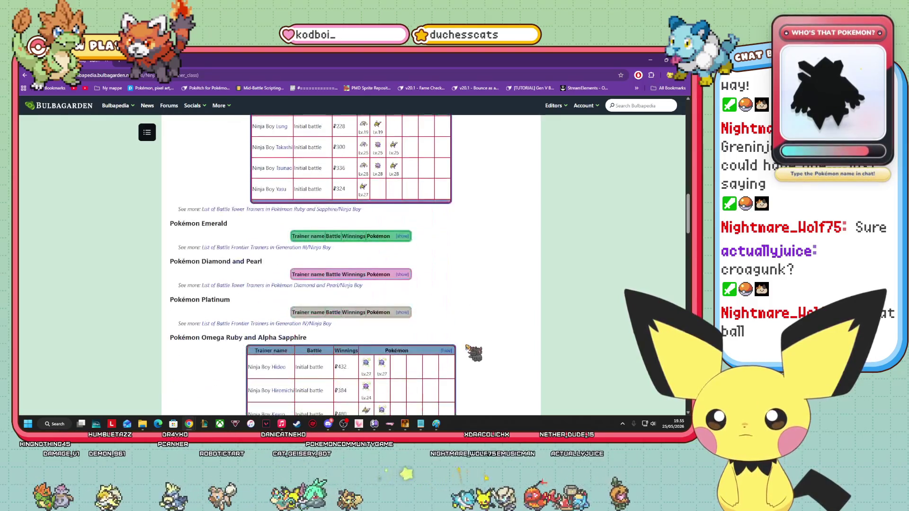
scroll(470, 349, up, 4)
scroll(476, 318, up, 5)
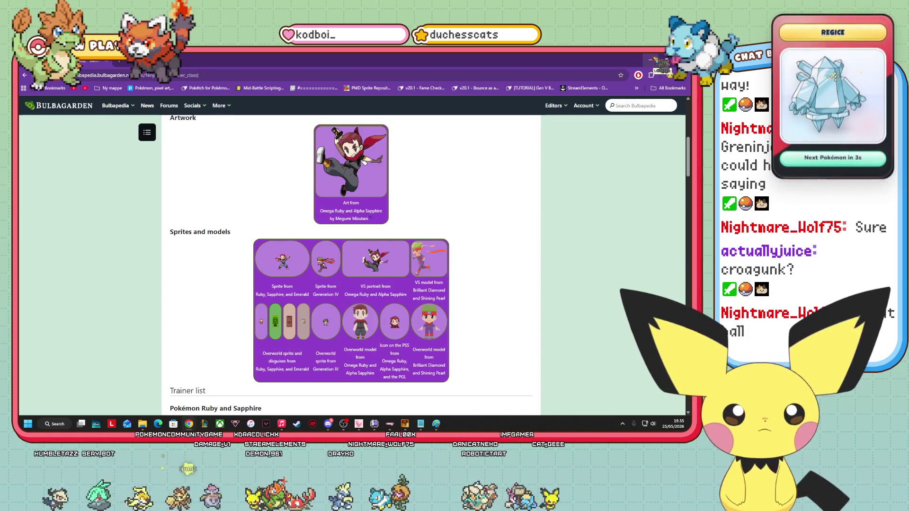
key(alt+Tab)
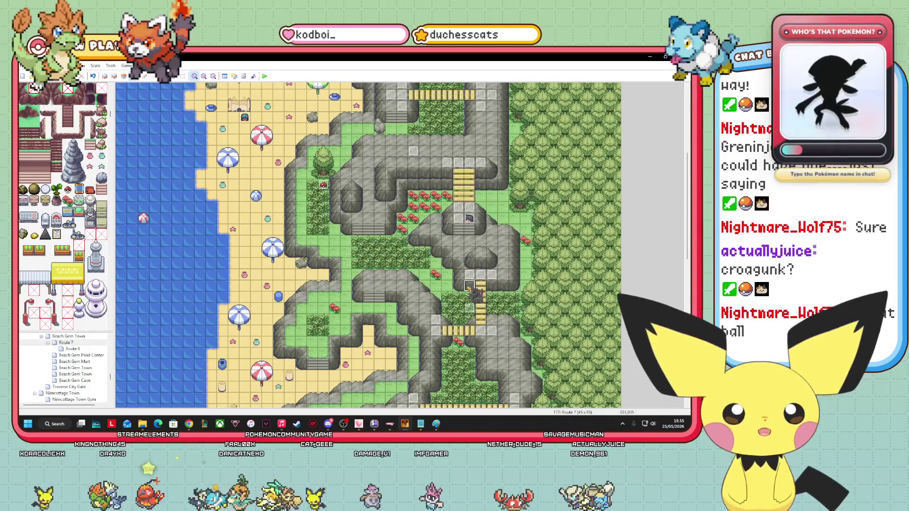
Select a Route 7 map tile and dismiss its context menu without choosing anything.
click(469, 286)
right_click(485, 370)
click(447, 364)
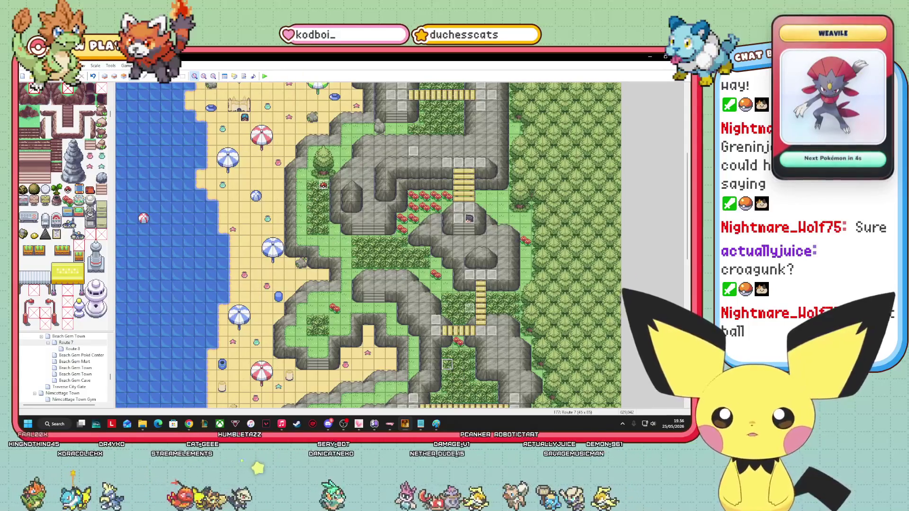
Switch between windows, ending with the Notepad trainer file in front.
key(alt+Tab)
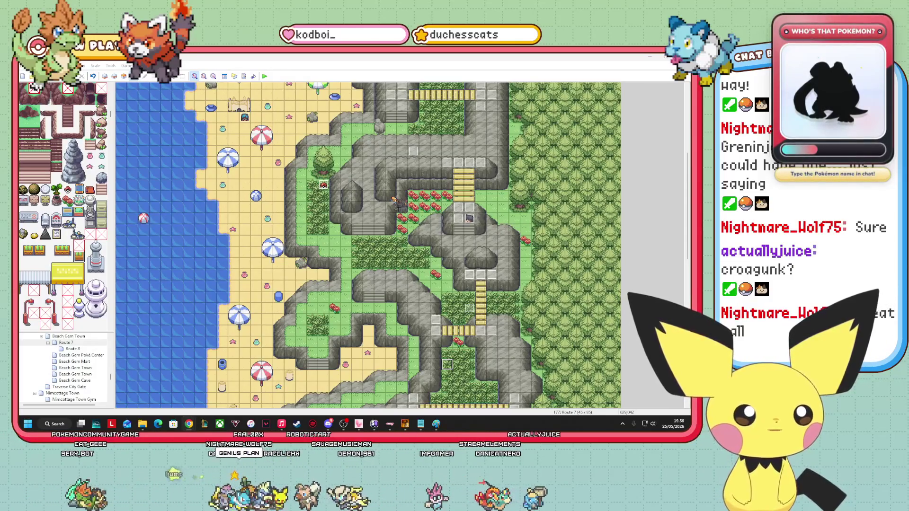
key(alt+Tab)
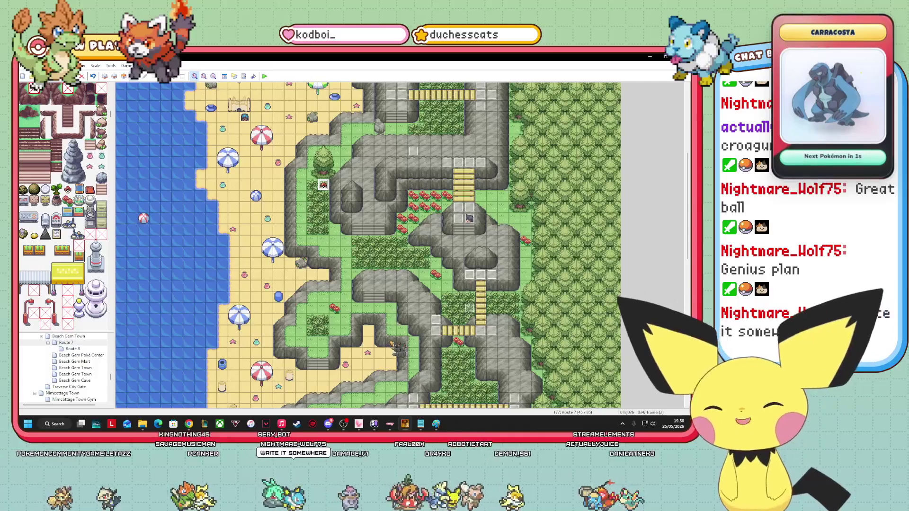
mouse_move(189, 423)
click(365, 388)
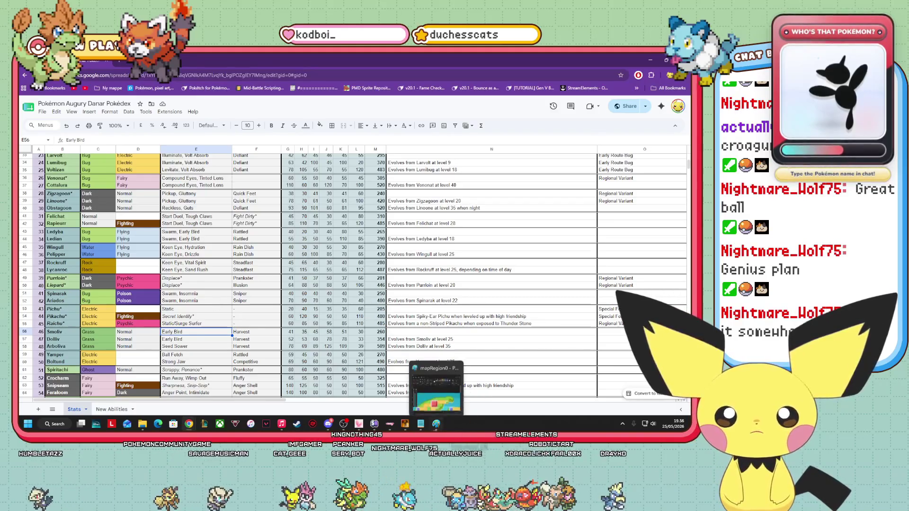
click(420, 423)
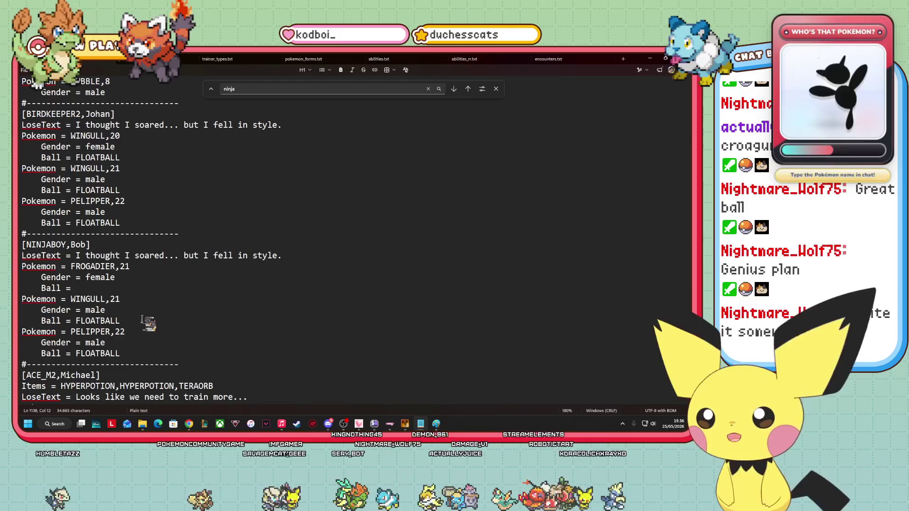
Change NINJABOY's WINGULL,21 and PELIPPER,22 lines both to SPINARAK,21.
double_click(114, 299)
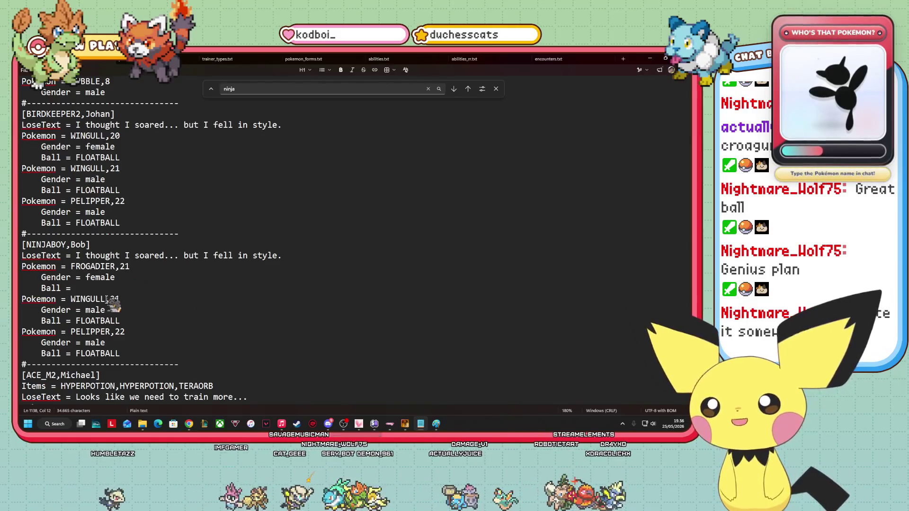
drag(106, 294, 75, 299)
key(BackSpace)
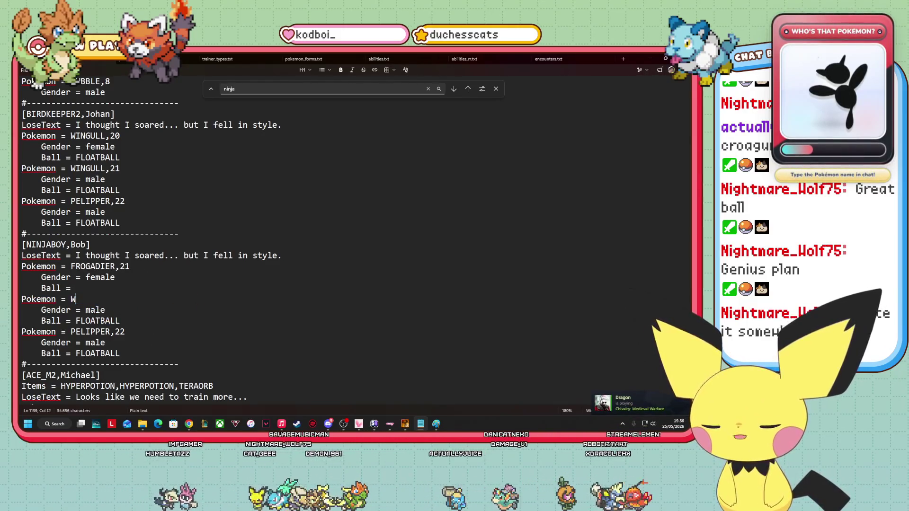
text(SPINARAK,21)
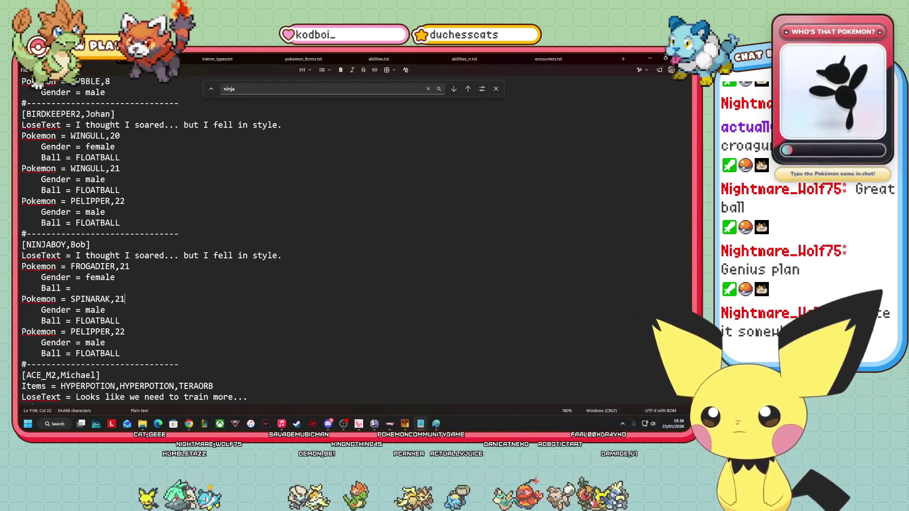
key(Down)
key(Down)
key(Down)
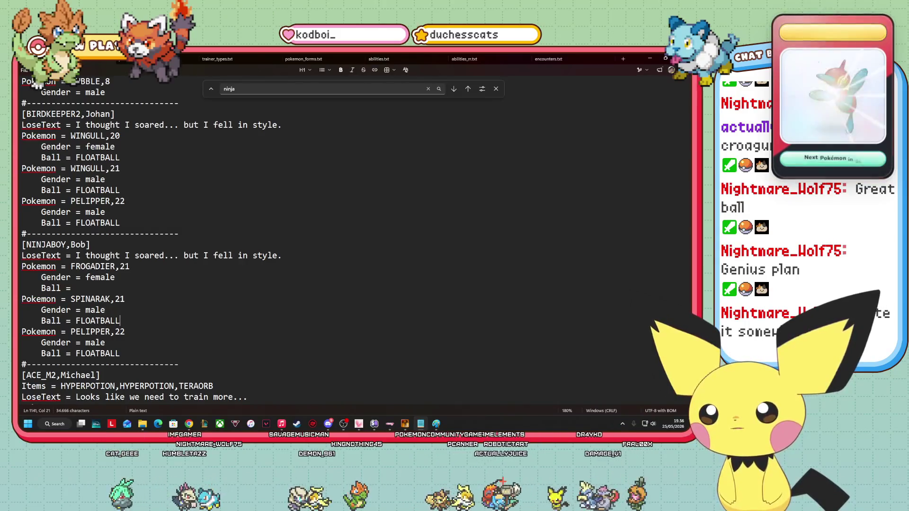
key(BackSpace)
key(BackSpace)
key(BackSpace)
text(SPINARAK,)
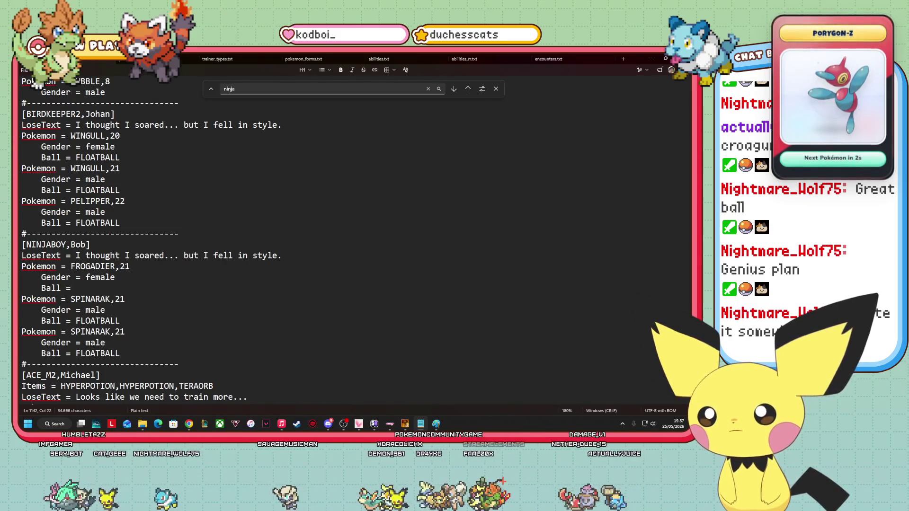
drag(72, 289, 21, 267)
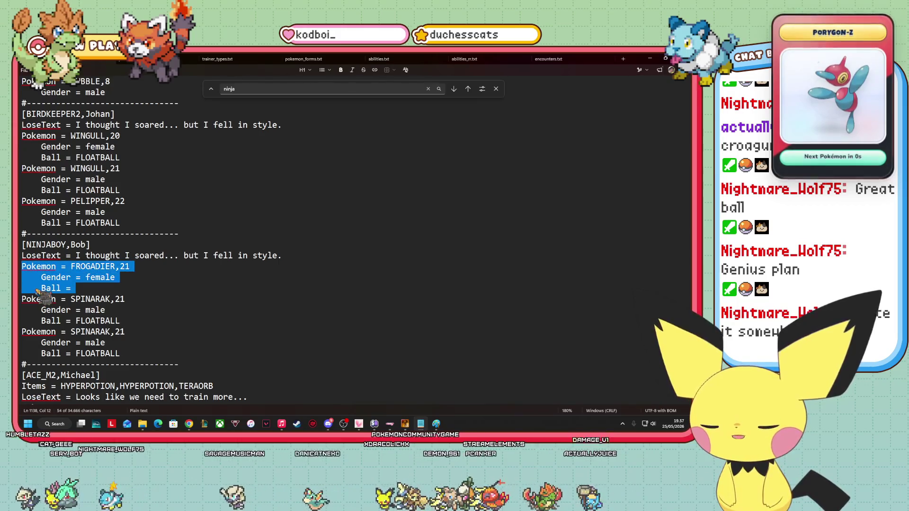
Move the Frogadier block to the end of Bob's team and make it male.
key(BackSpace)
key(BackSpace)
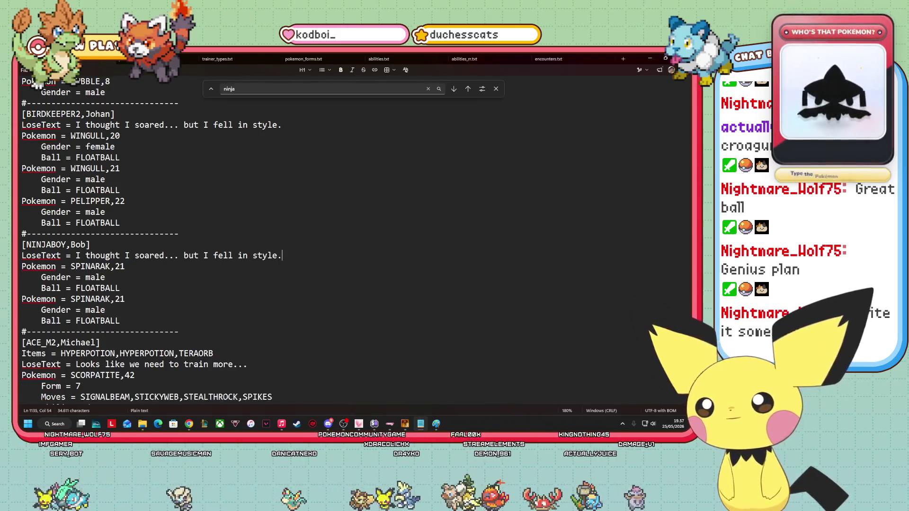
click(143, 322)
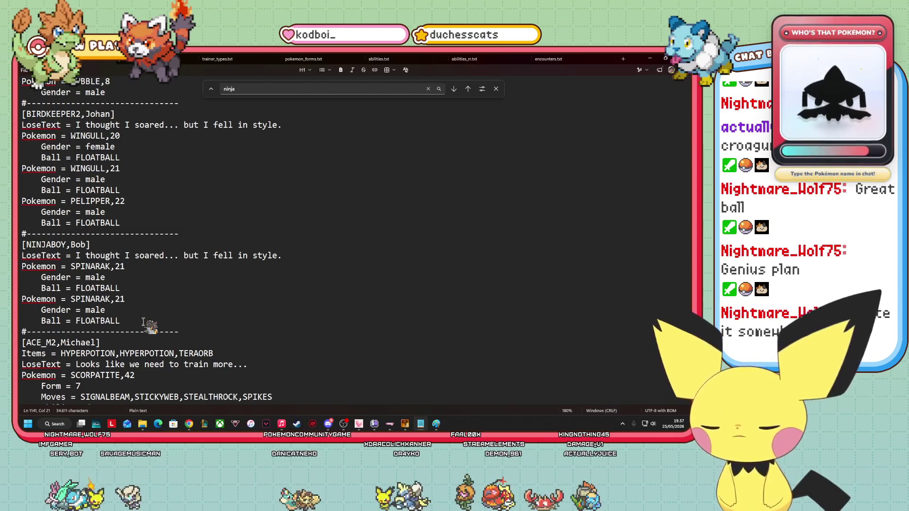
key(Return)
text(Pokemon = FROGADIER,21     Gender = female     Ball =)
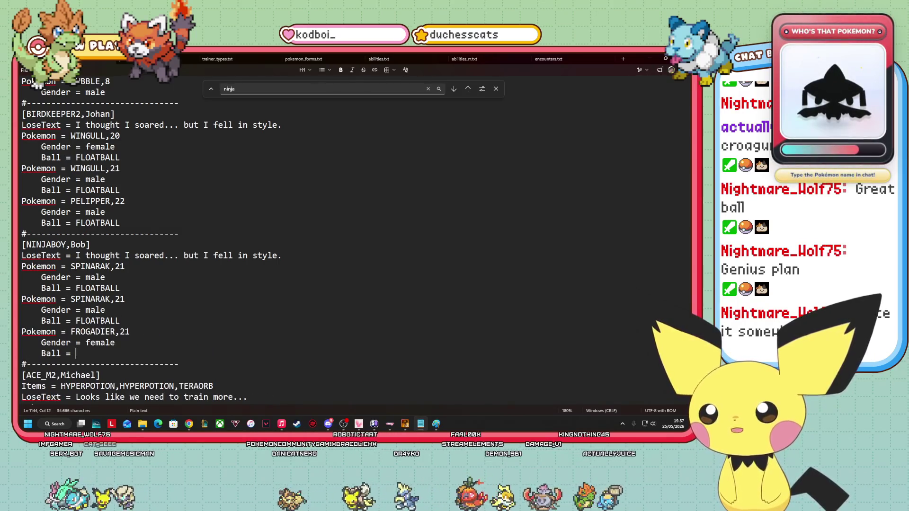
click(96, 342)
key(BackSpace)
key(BackSpace)
Set the team's ball lines to DUSKBALL, then return to the Route 7 map editor.
click(99, 356)
text(DUSKBALL)
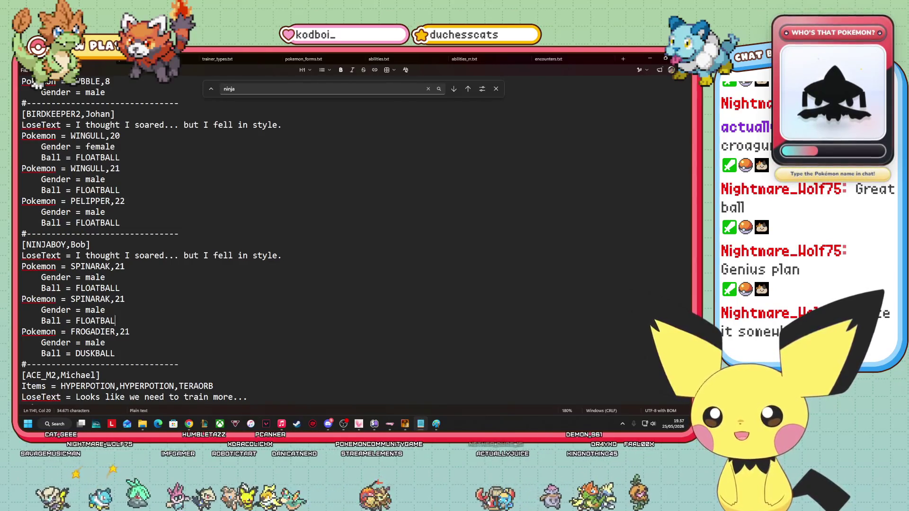
key(BackSpace)
key(BackSpace)
text(DUSKBALL)
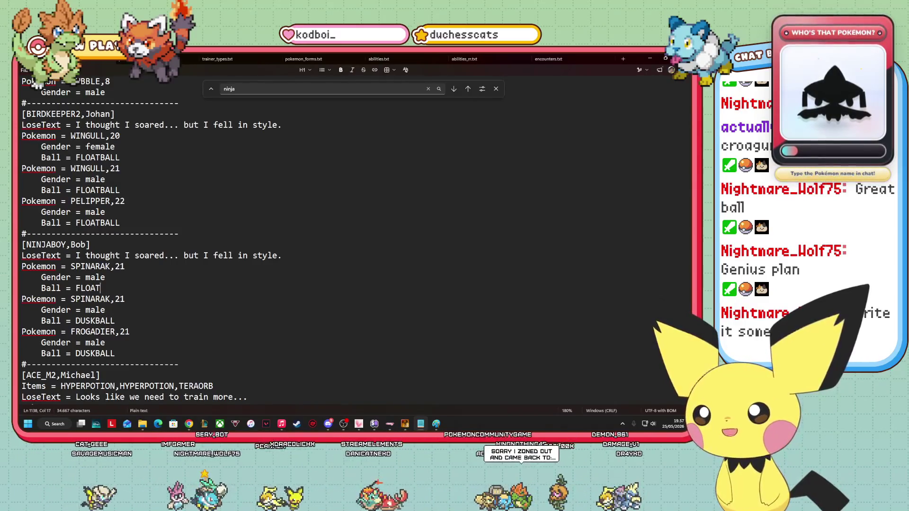
text(DUCK)
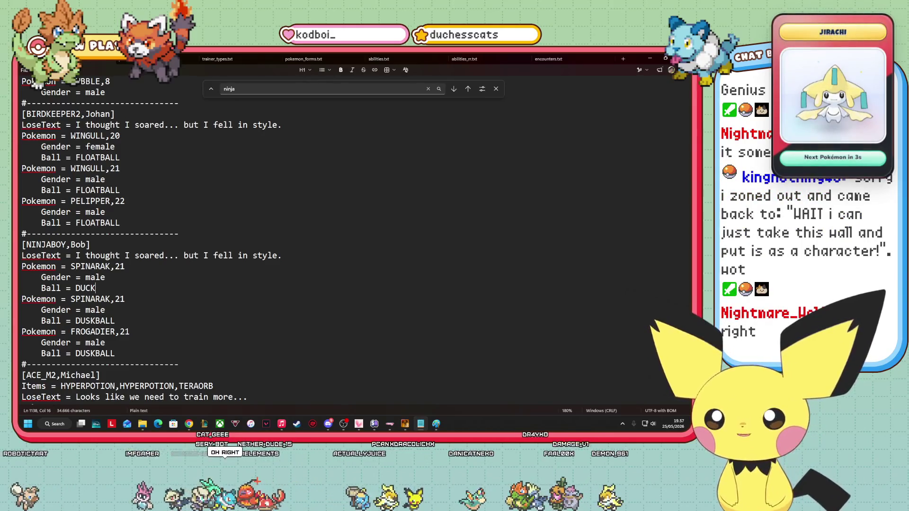
key(BackSpace)
key(BackSpace)
text(SKBALL)
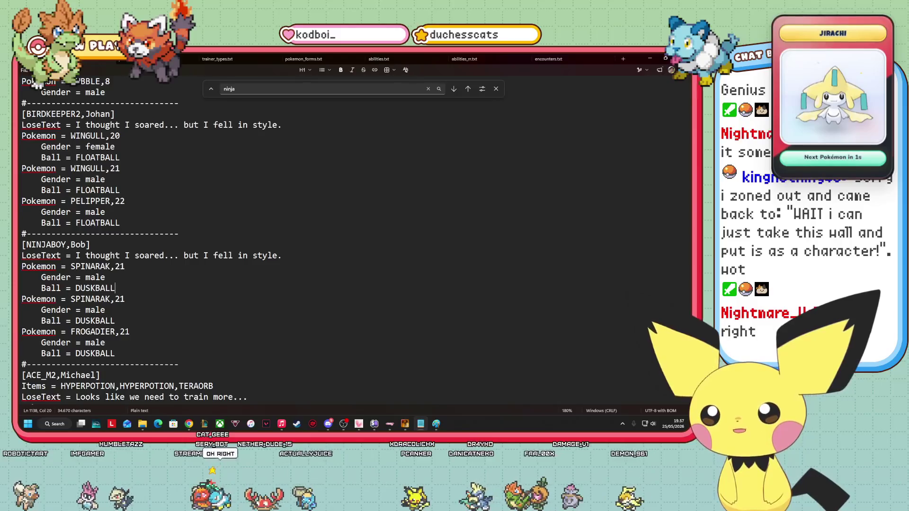
mouse_move(374, 424)
click(404, 424)
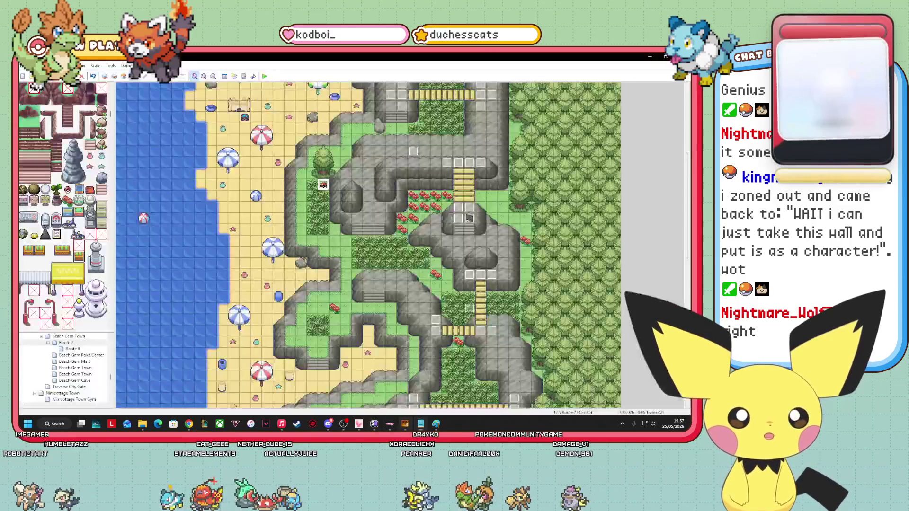
Move the grey trainer event among Route 7's cliffs to the tile beside the rock stairs, then bring back the trainers file.
mouse_move(439, 241)
mouse_down()
mouse_move(313, 275)
mouse_move(336, 189)
mouse_move(595, 194)
mouse_move(419, 201)
mouse_move(335, 184)
mouse_move(348, 306)
mouse_up()
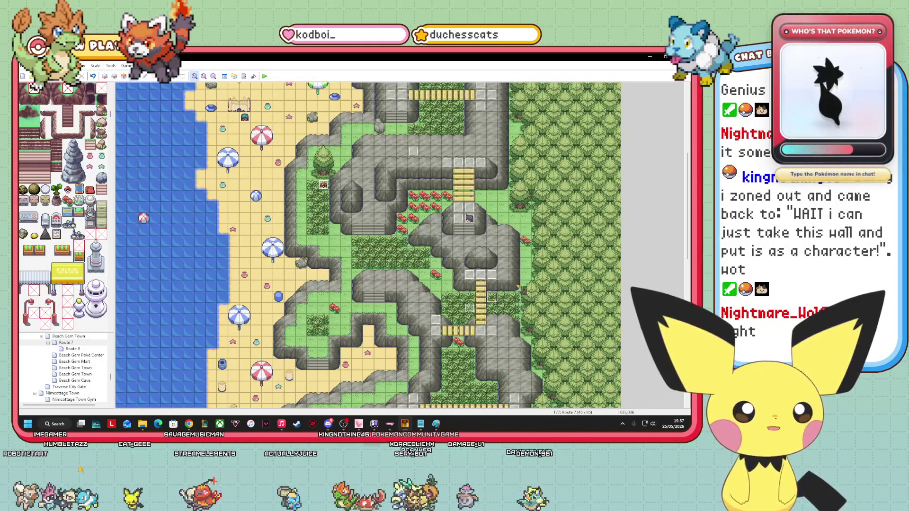
mouse_move(534, 309)
mouse_down()
mouse_move(525, 367)
mouse_move(380, 317)
mouse_move(334, 237)
mouse_move(383, 217)
mouse_move(294, 276)
mouse_move(385, 297)
mouse_move(409, 273)
mouse_move(397, 278)
mouse_move(404, 219)
mouse_move(367, 204)
mouse_move(413, 248)
mouse_move(382, 301)
mouse_move(398, 304)
mouse_move(411, 335)
mouse_move(400, 303)
mouse_move(365, 343)
mouse_move(436, 334)
mouse_move(282, 218)
mouse_move(323, 186)
mouse_move(324, 289)
mouse_move(388, 303)
mouse_move(351, 273)
mouse_up()
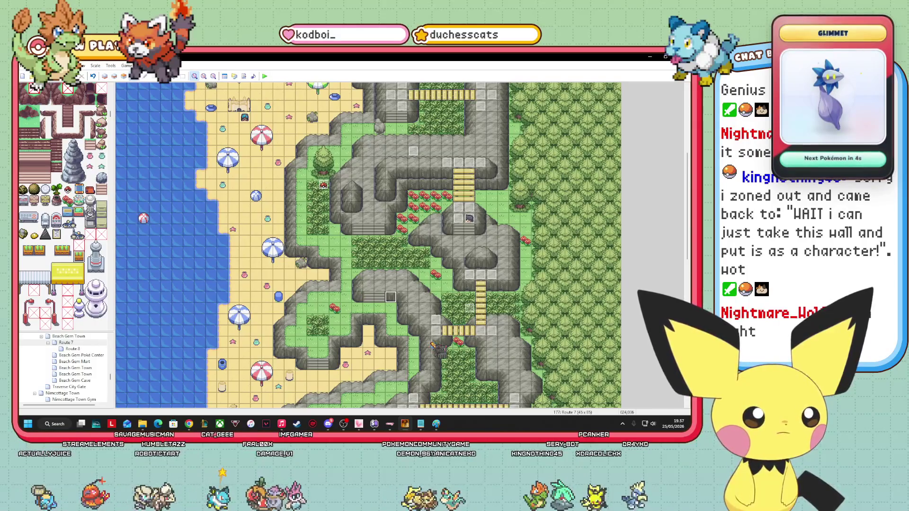
mouse_move(432, 344)
mouse_down()
mouse_move(325, 310)
mouse_move(366, 294)
mouse_move(392, 312)
mouse_move(370, 305)
mouse_move(205, 358)
mouse_move(390, 401)
mouse_up()
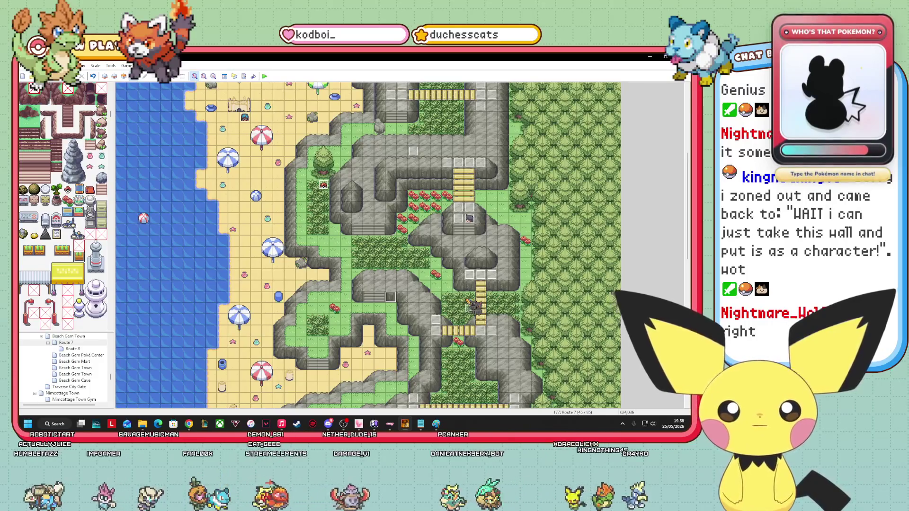
drag(462, 299, 447, 298)
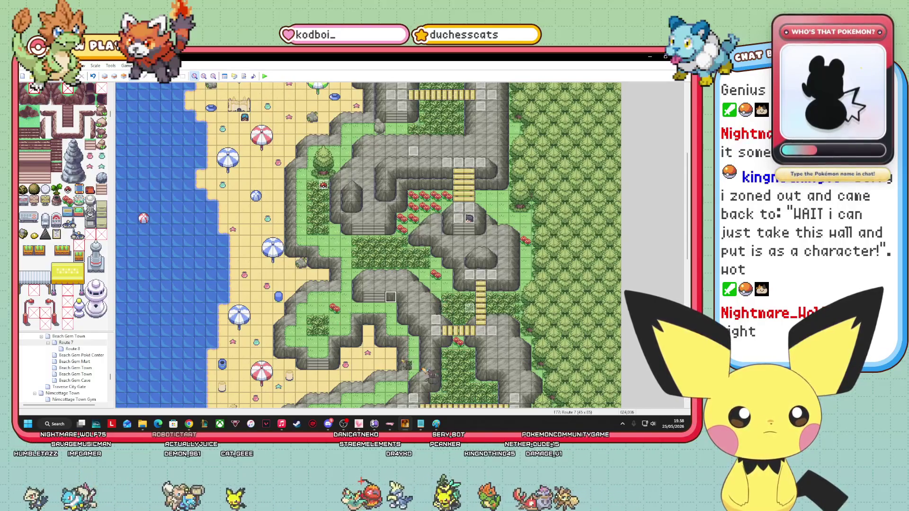
click(420, 424)
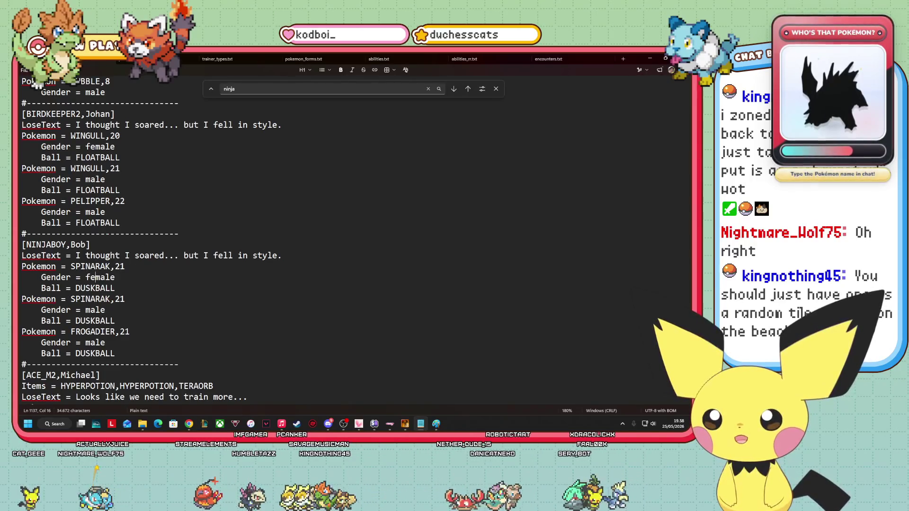
Add an 'Item = SMOKEBALL' line under Bob's first SPINARAK.
click(135, 267)
key(Return)
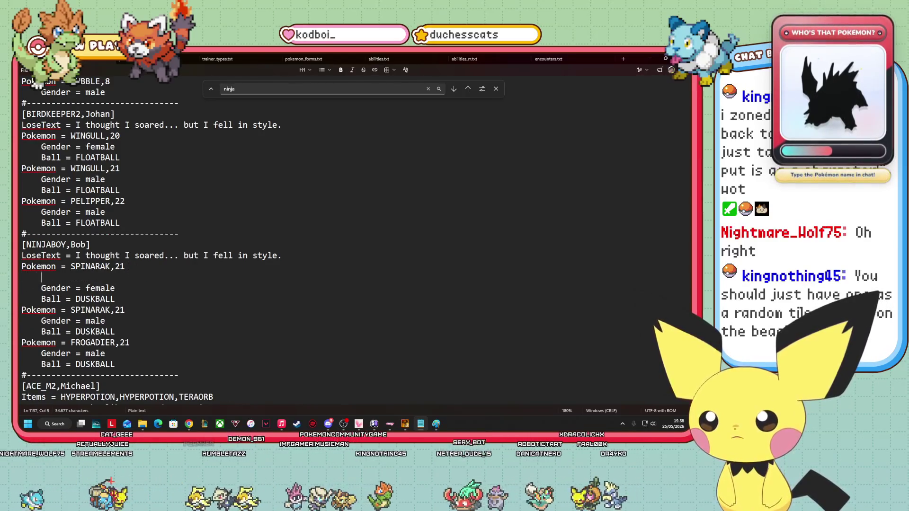
text(Item =)
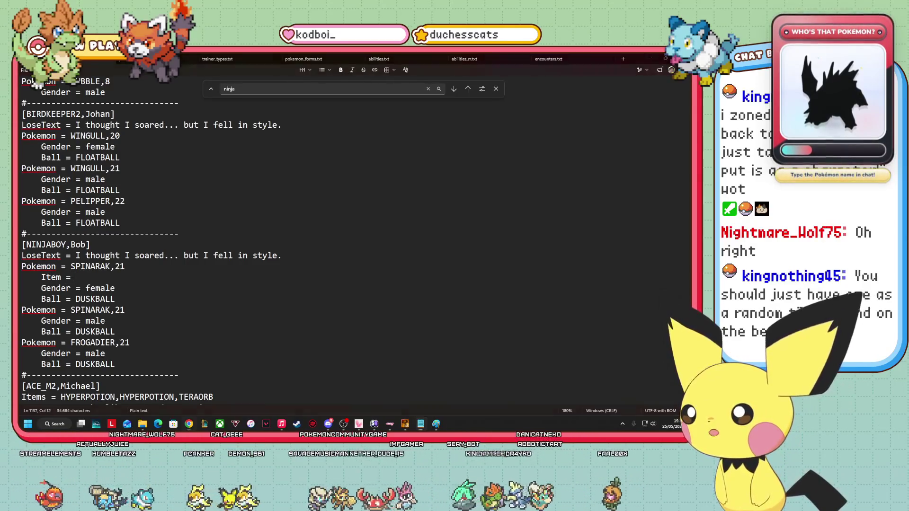
key(alt+Tab)
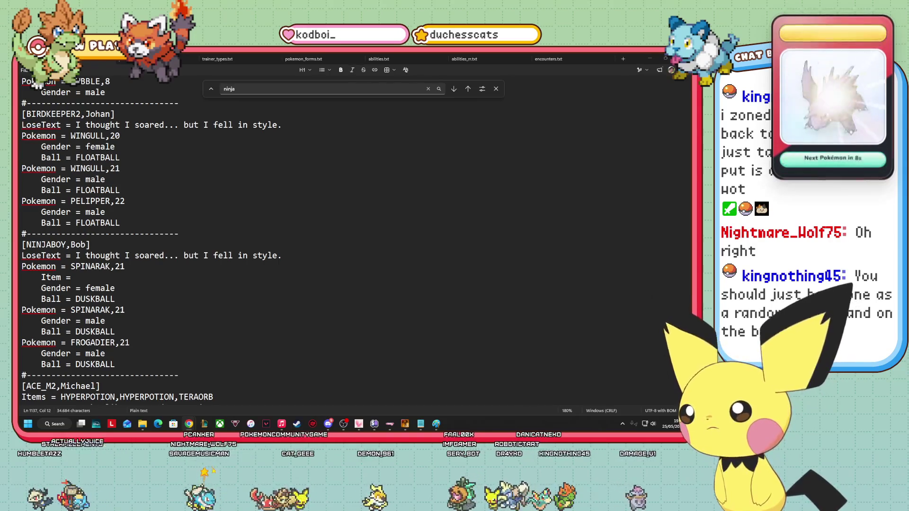
click(100, 281)
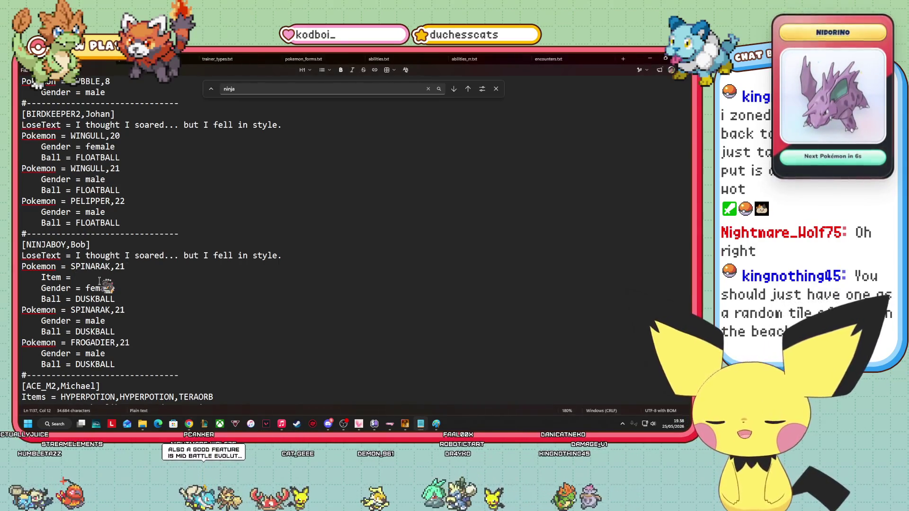
text(SMOKEBALL)
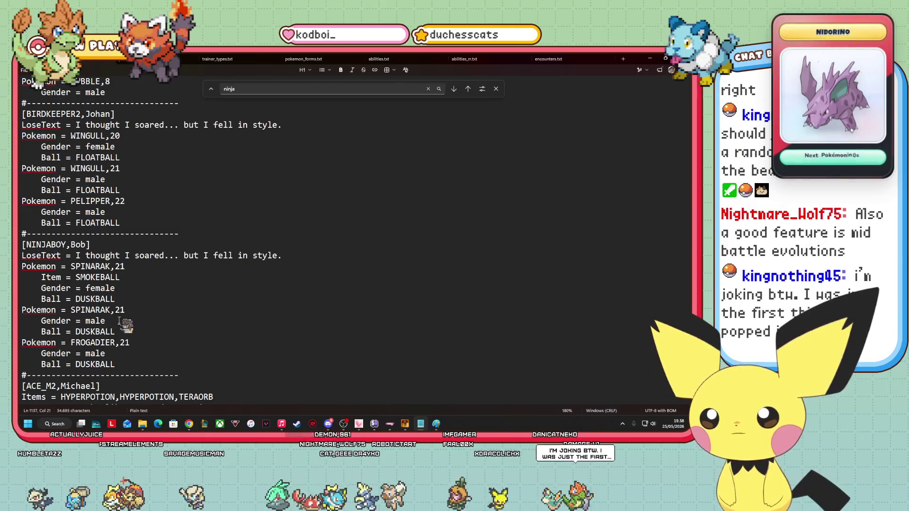
Add 'Item = SMOKEBALL' under the second SPINARAK and FROGADIER, then return to the Route 7 map.
click(136, 315)
key(Return)
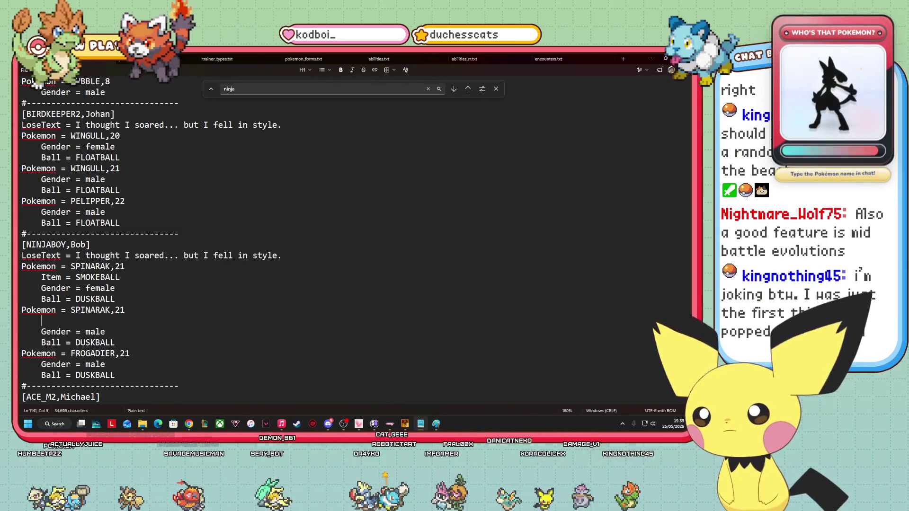
text(Item )
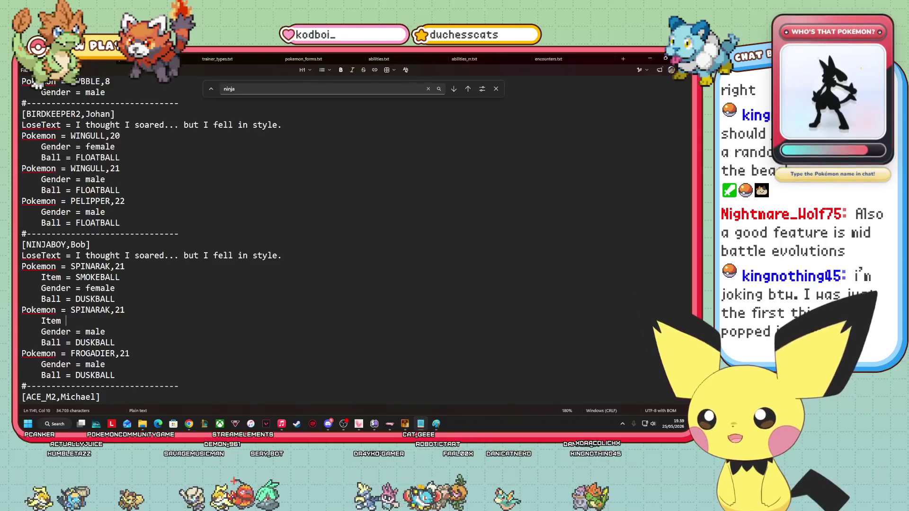
text(= SMOKE)
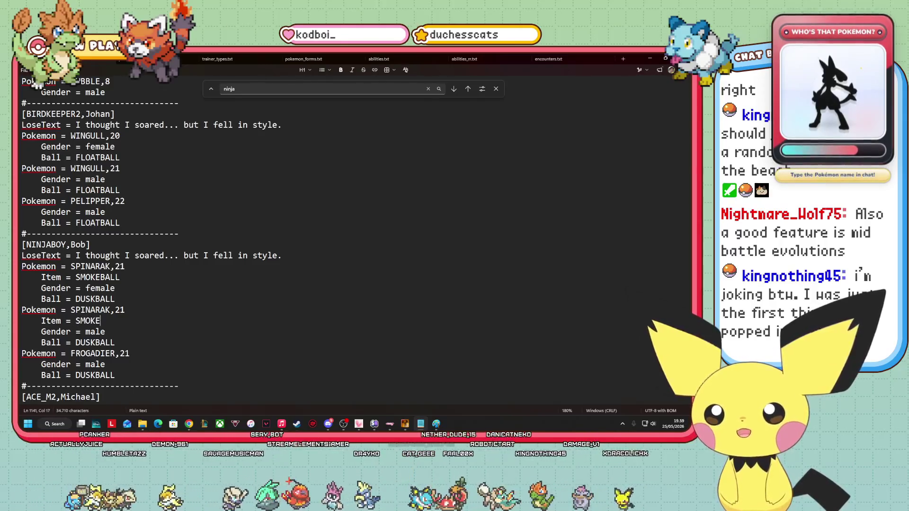
text(BALL)
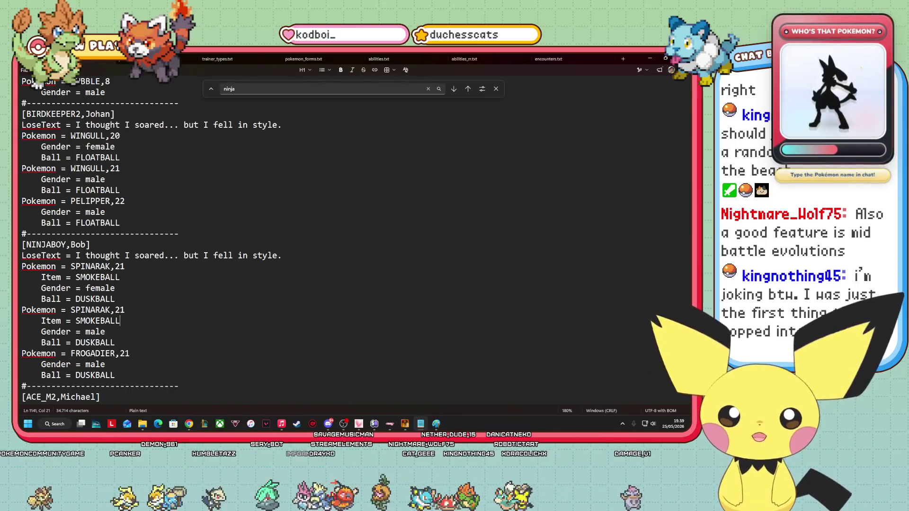
click(135, 352)
key(Return)
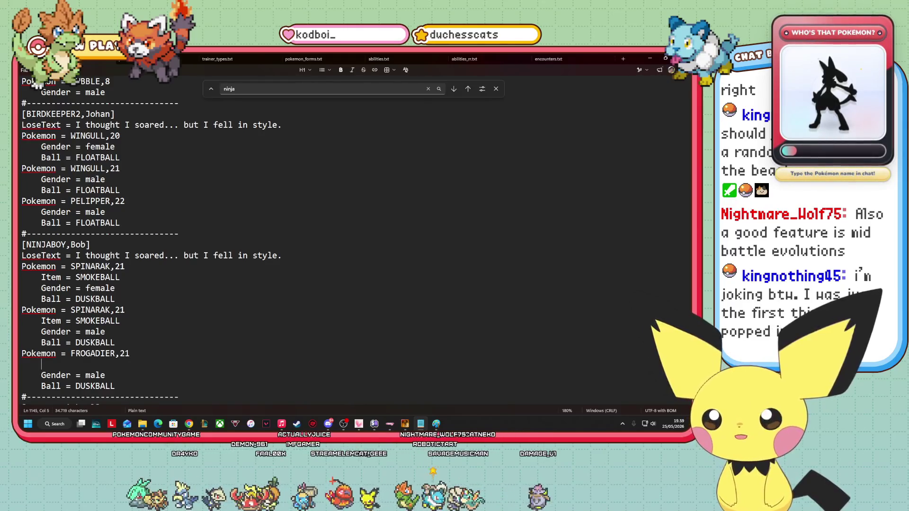
text(Item = SMOKEBALL)
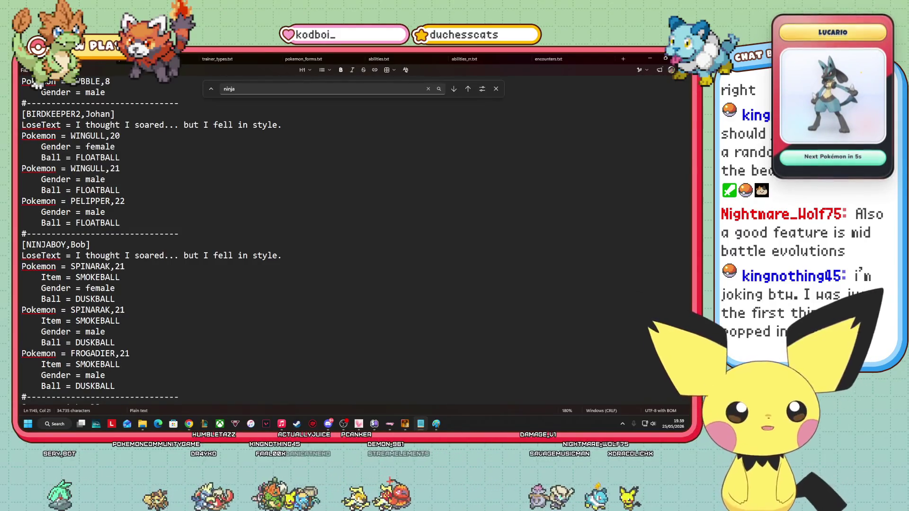
key(alt+Tab)
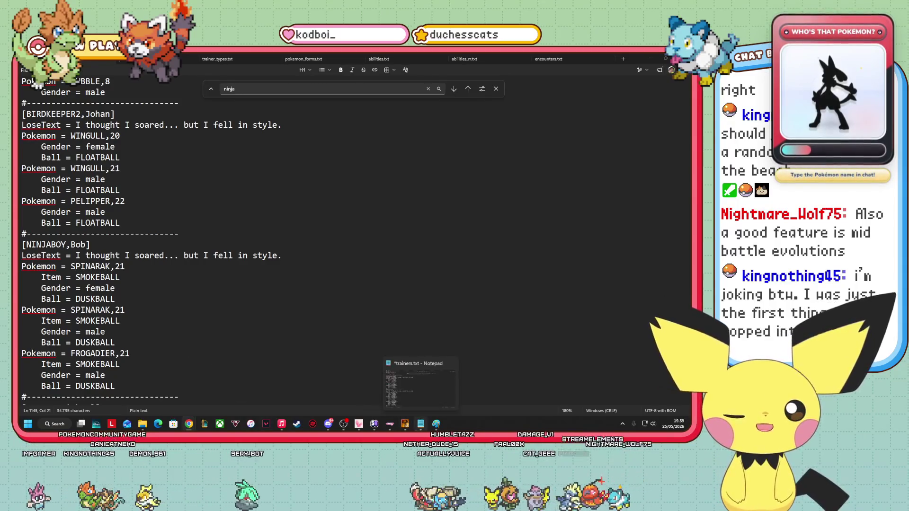
click(405, 424)
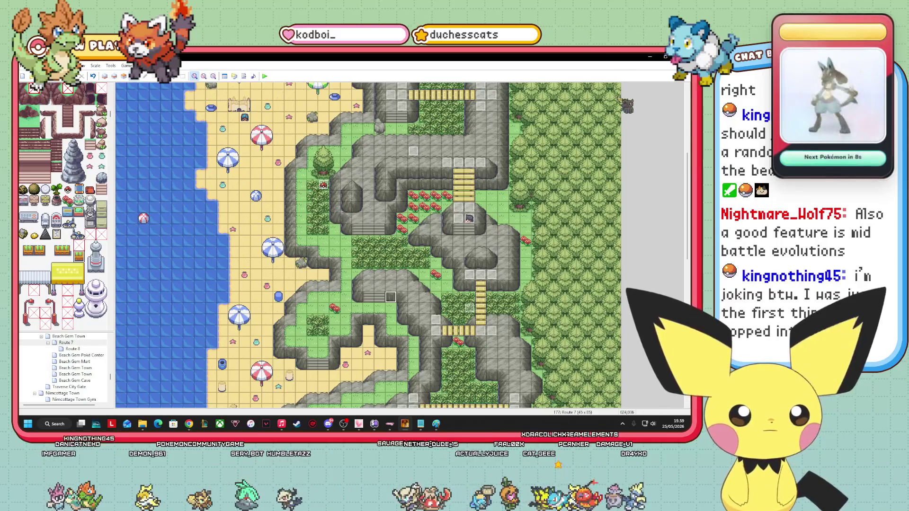
Scroll up and down the Route 7 map, then bring the Notepad trainers file back to front.
scroll(681, 158, up, 2)
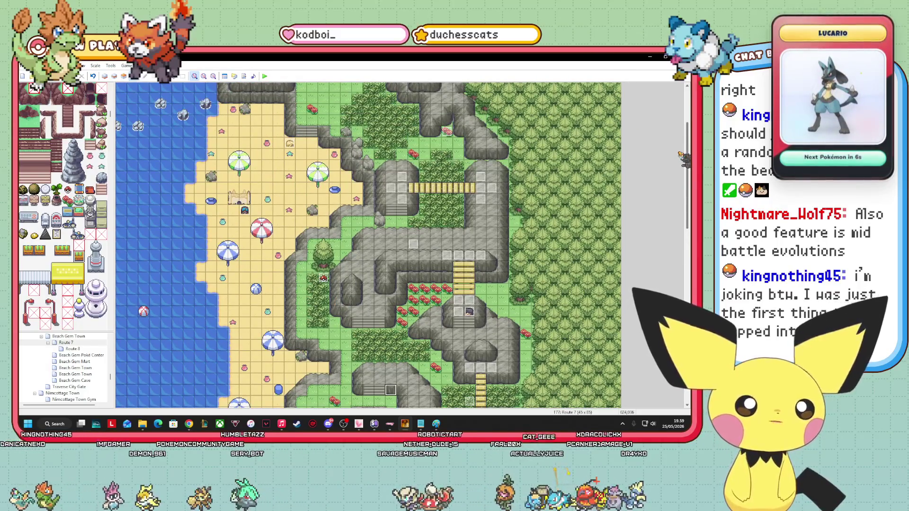
scroll(682, 159, down, 2)
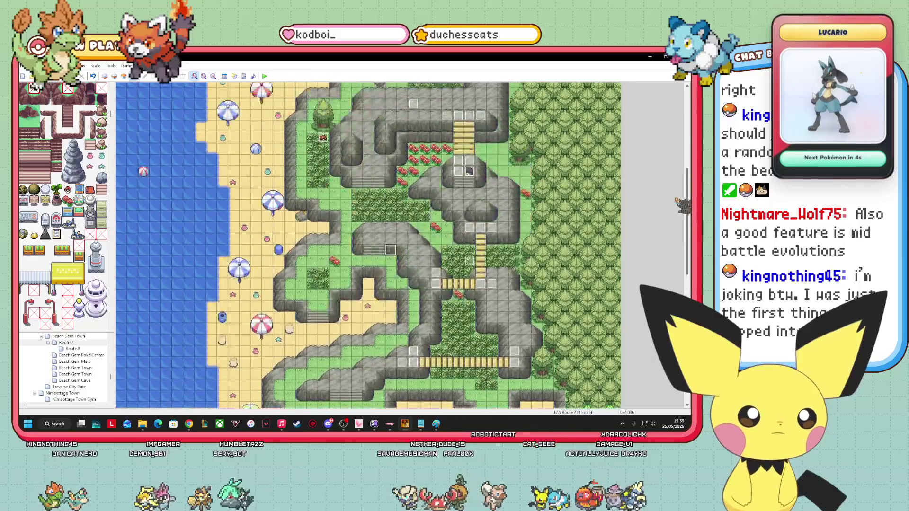
scroll(679, 182, up, 1)
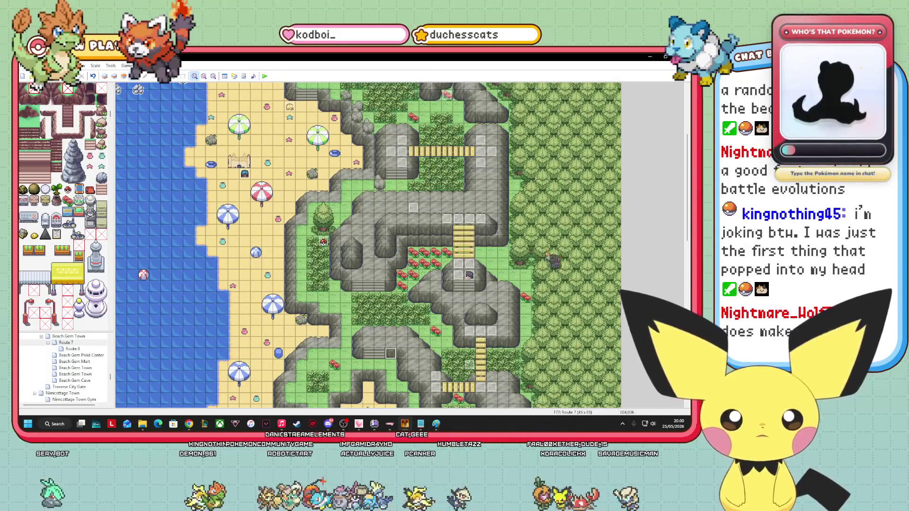
click(420, 424)
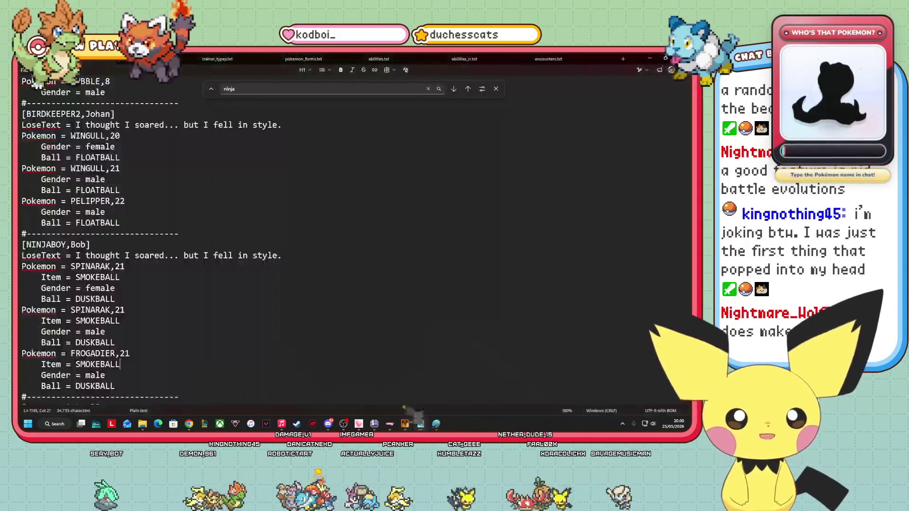
Replace NINJABOY Bob's LoseText with 'Did you like my disguise? It's pretty sick!'.
click(87, 244)
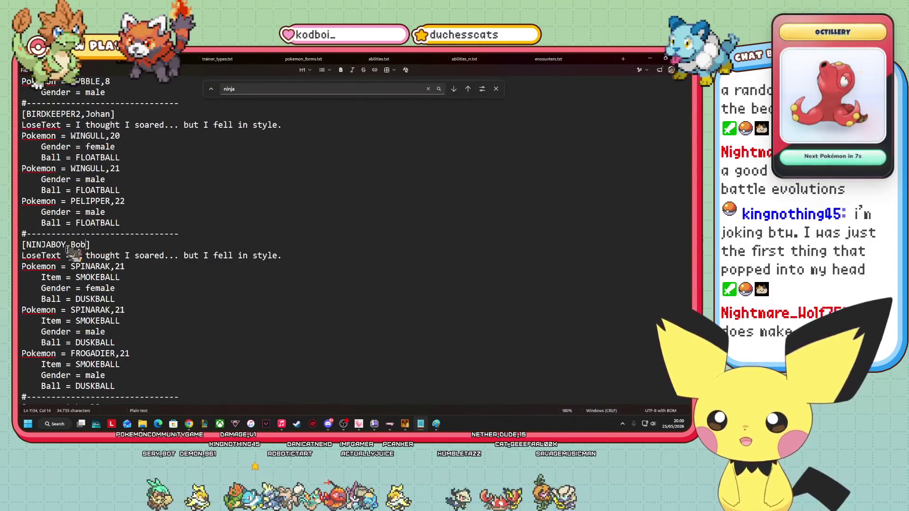
click(171, 333)
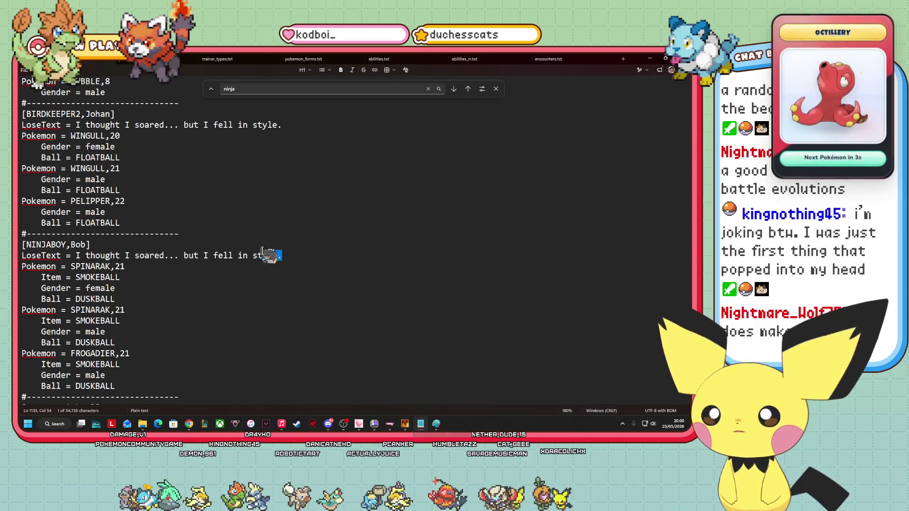
drag(270, 254, 82, 258)
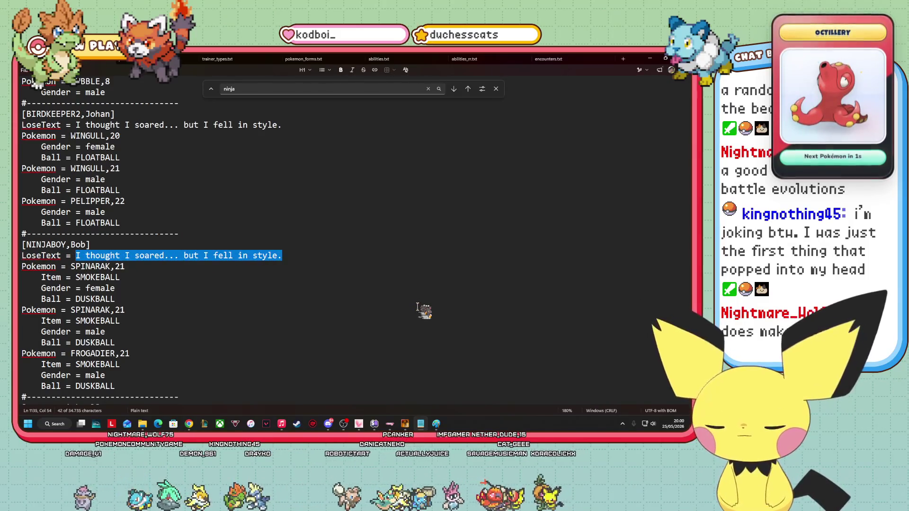
key(BackSpace)
text(u like my disguise?)
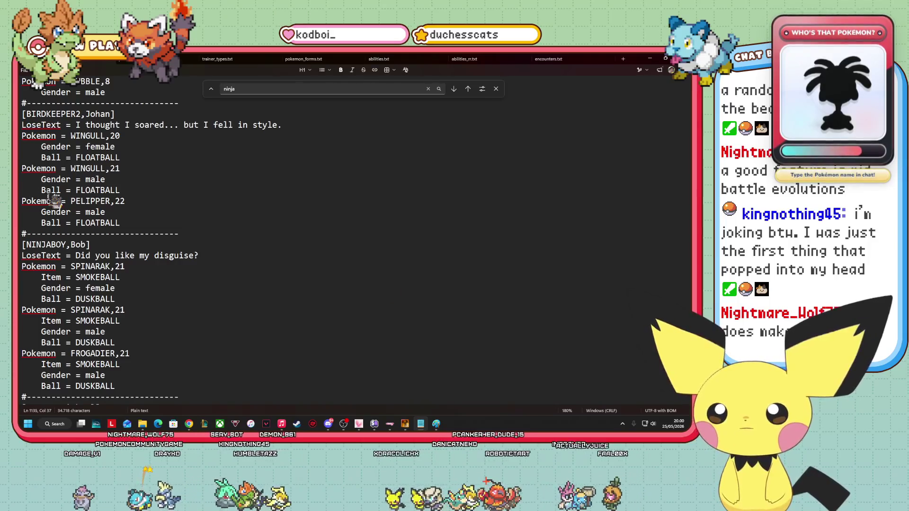
text( It's pretty d)
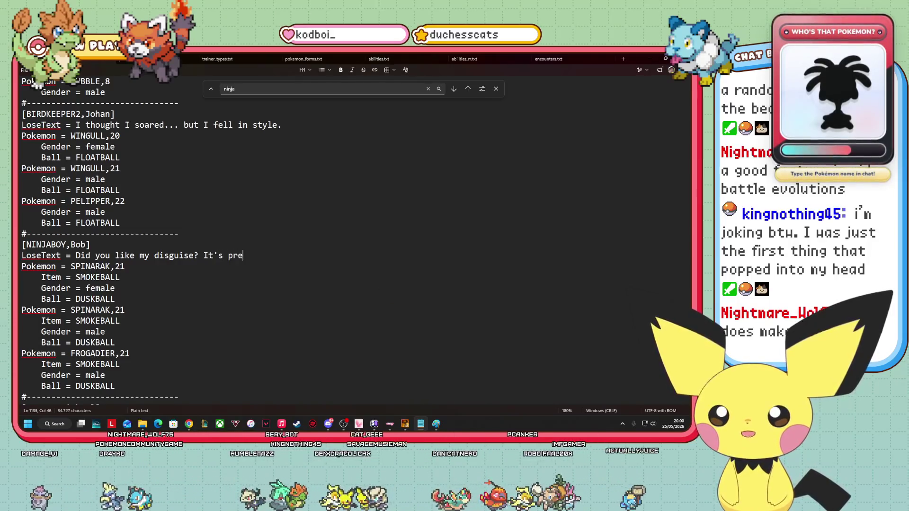
key(BackSpace)
key(BackSpace)
key(BackSpace)
text(y sick!)
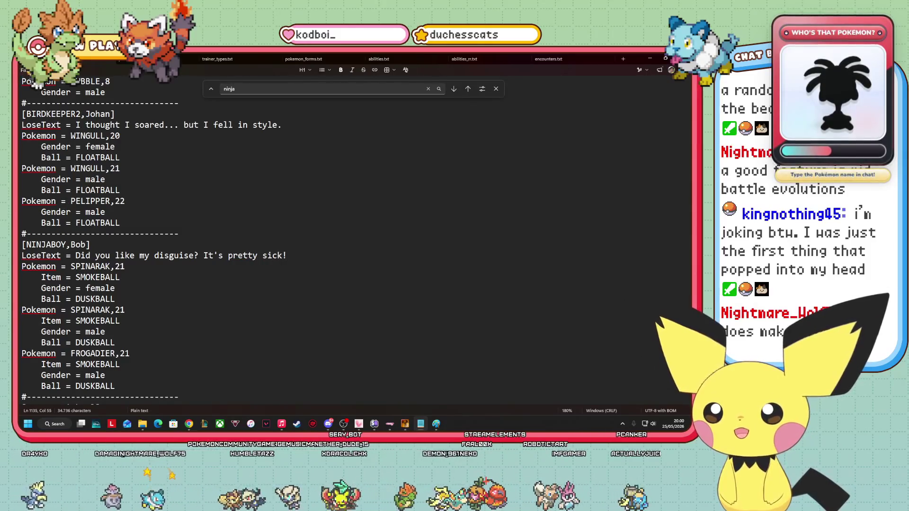
right_click(21, 248)
key(Escape)
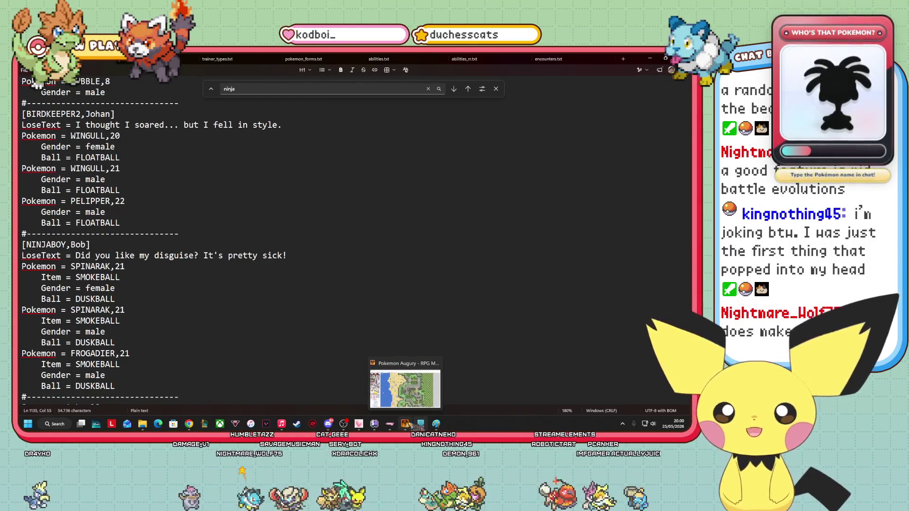
click(409, 425)
Set page 2 of Trainer(2) (ID:034) to run TrainerBattle.start(:NINJABOY, "Bob") and apply it.
right_click(323, 242)
click(339, 248)
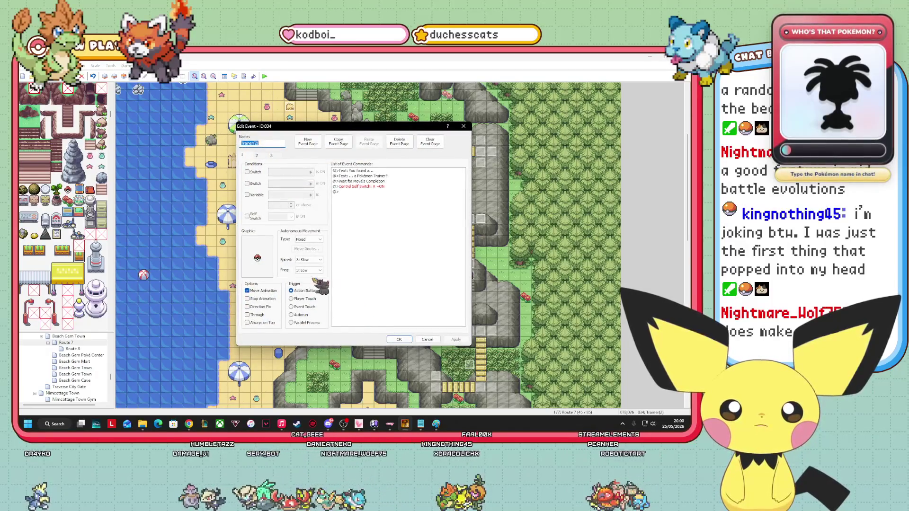
click(257, 155)
click(426, 203)
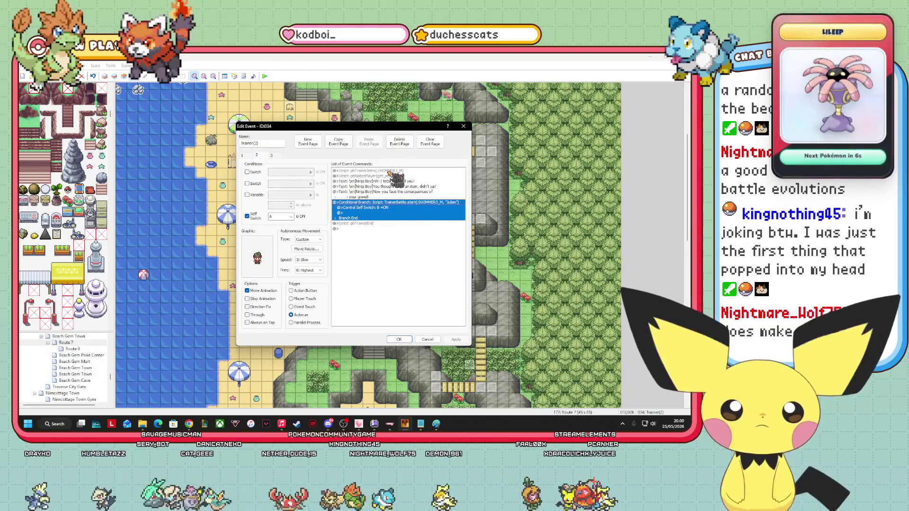
right_click(413, 203)
click(426, 218)
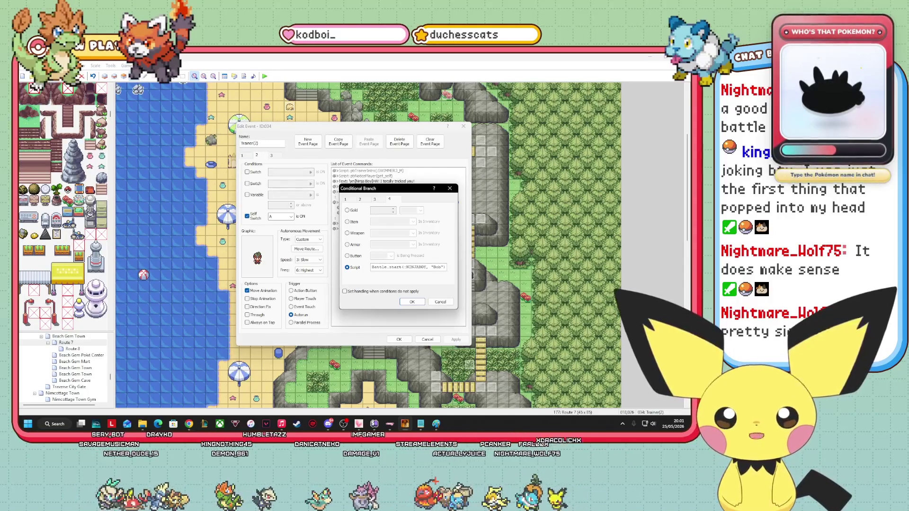
click(412, 302)
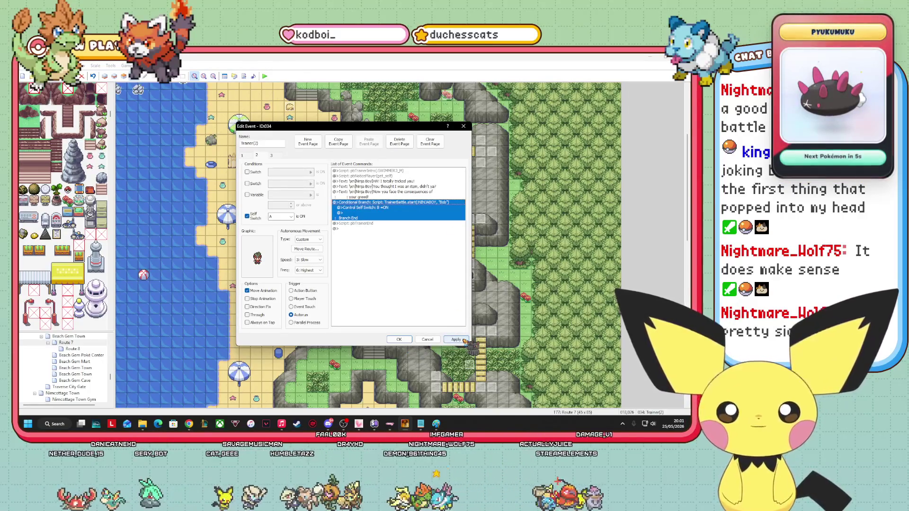
click(464, 340)
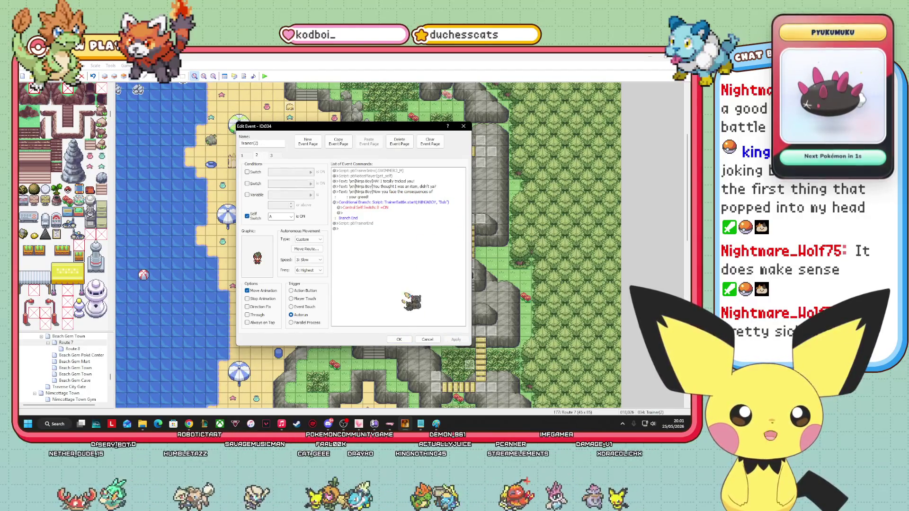
click(399, 340)
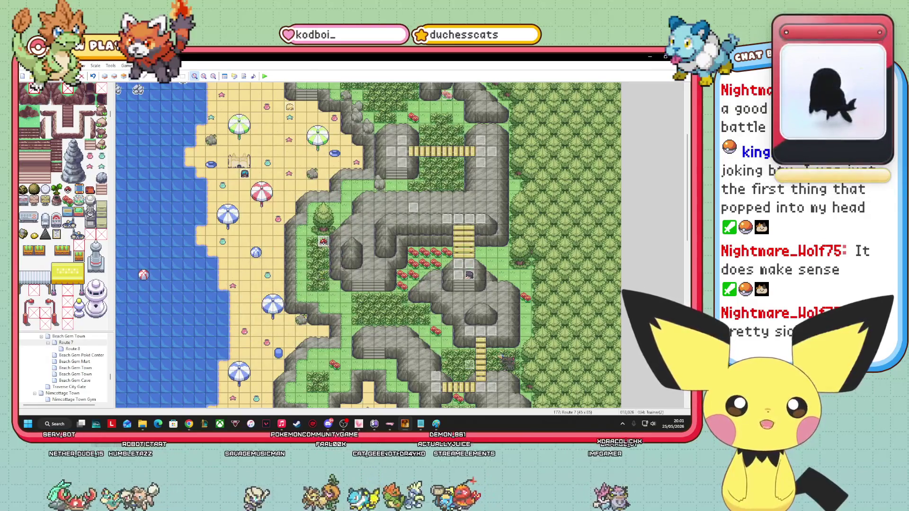
right_click(469, 275)
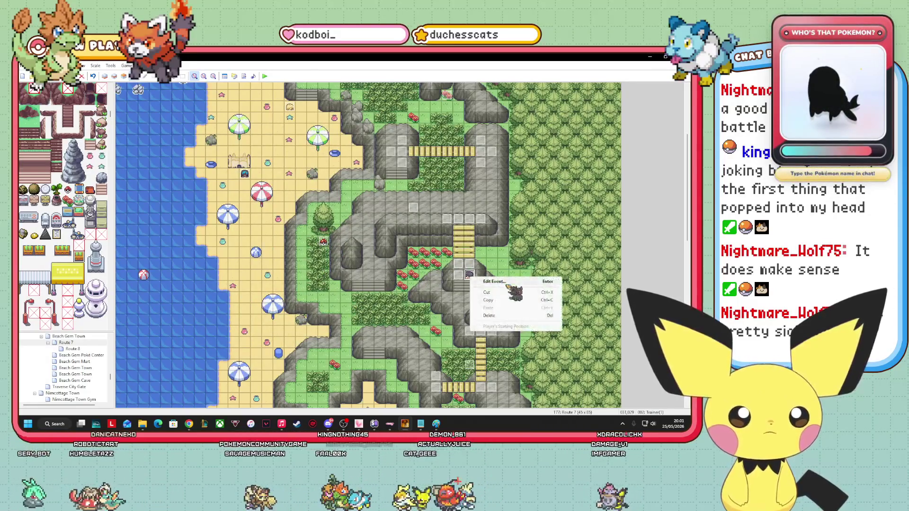
click(501, 283)
click(429, 193)
click(399, 183)
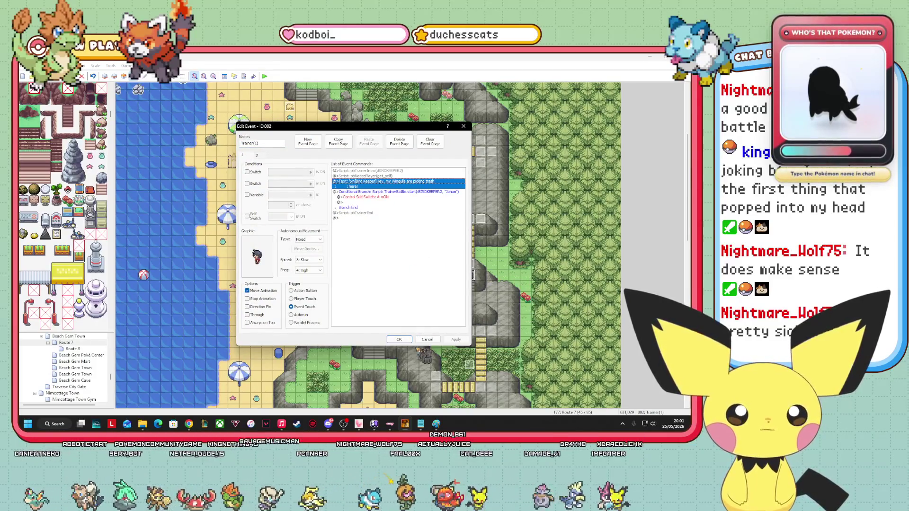
click(421, 424)
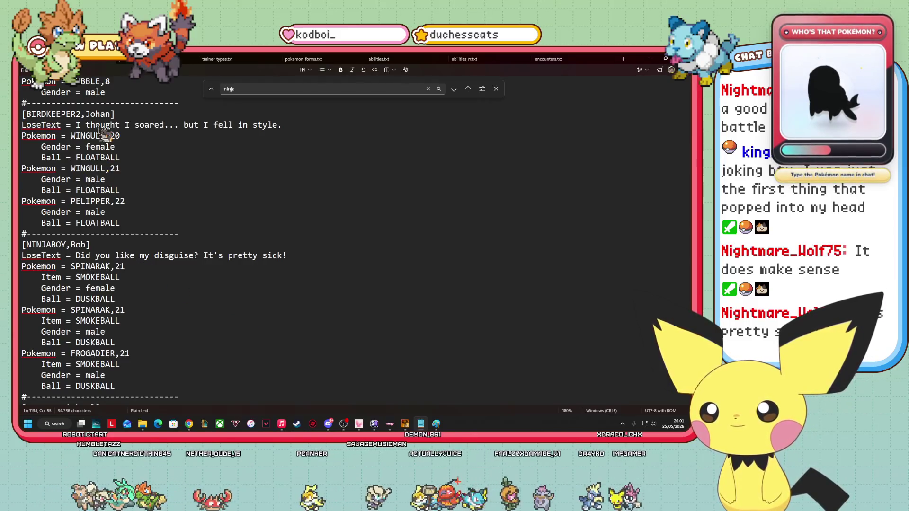
click(119, 146)
click(133, 213)
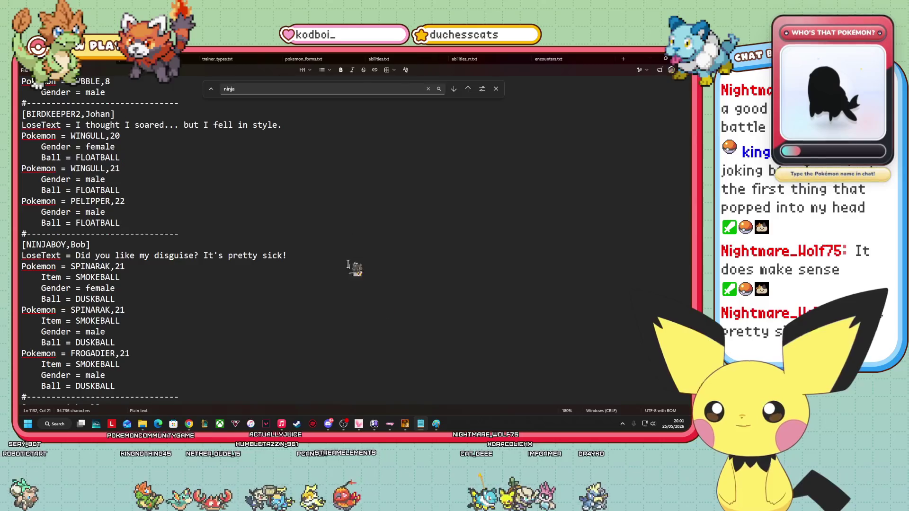
click(405, 424)
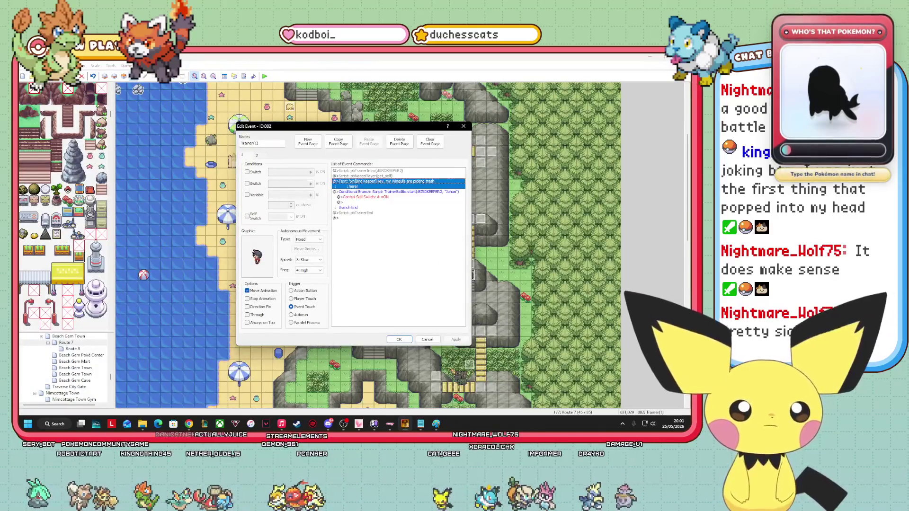
click(258, 155)
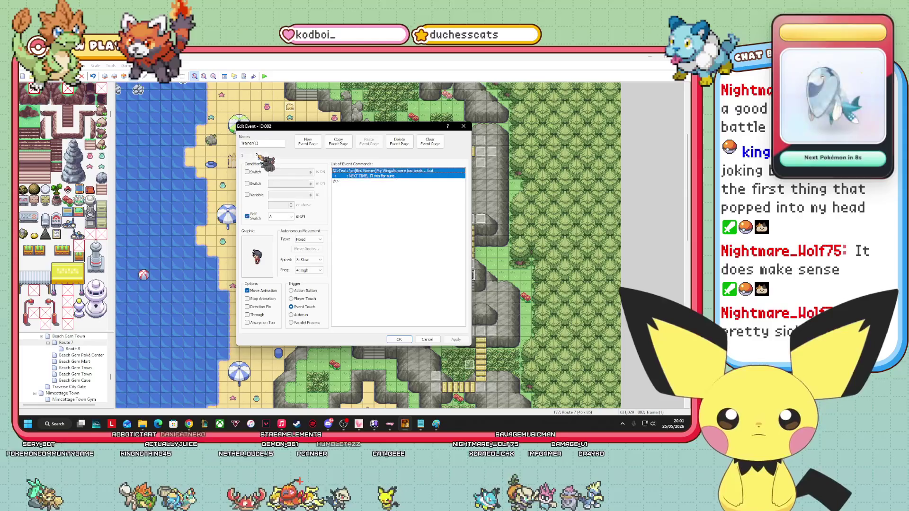
click(241, 156)
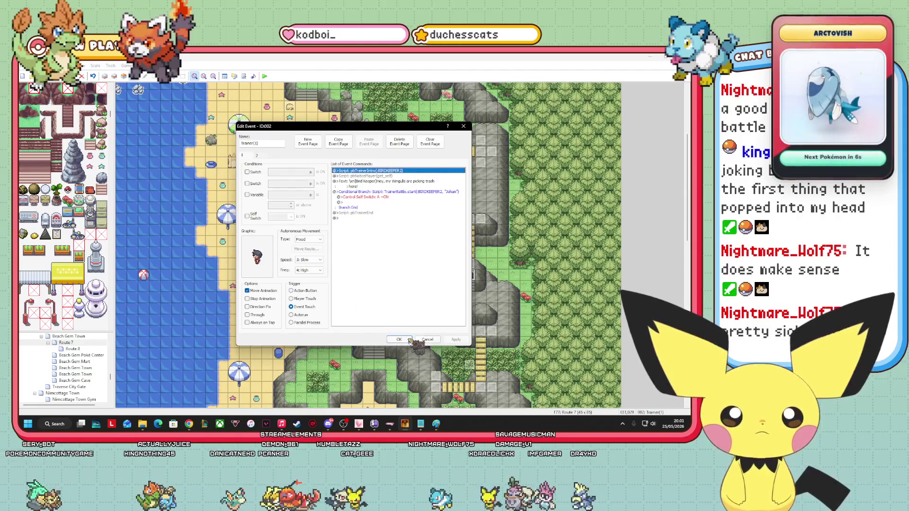
click(410, 340)
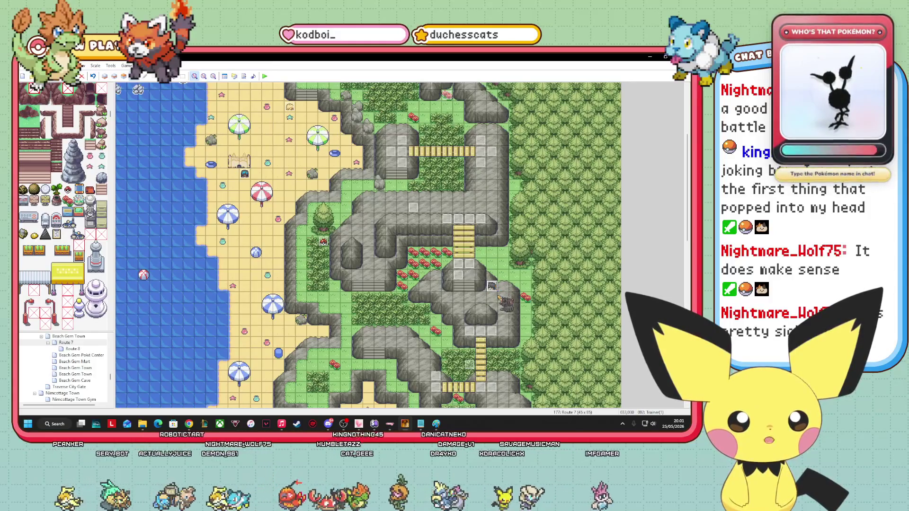
right_click(496, 286)
Give page 1 of the Trainer(1) event the trainer_BIRDKEEPER_2 sprite.
click(510, 290)
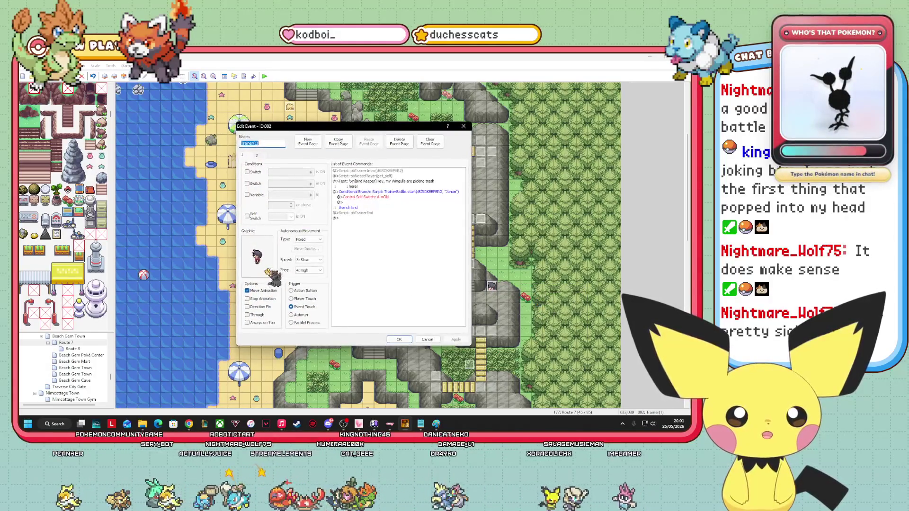
double_click(257, 256)
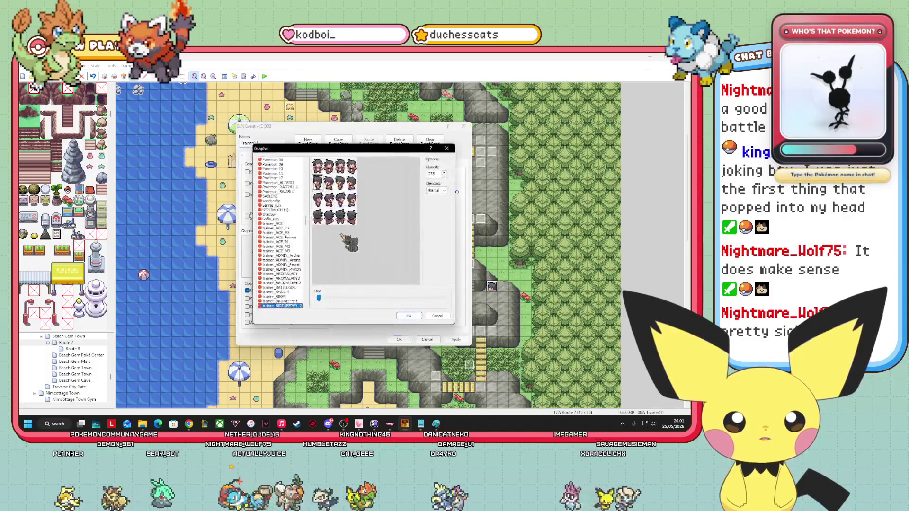
click(410, 316)
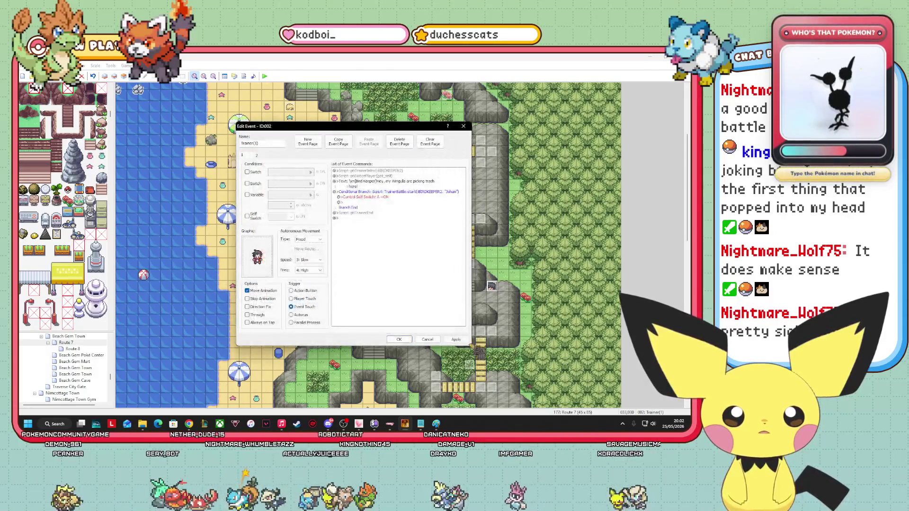
click(399, 340)
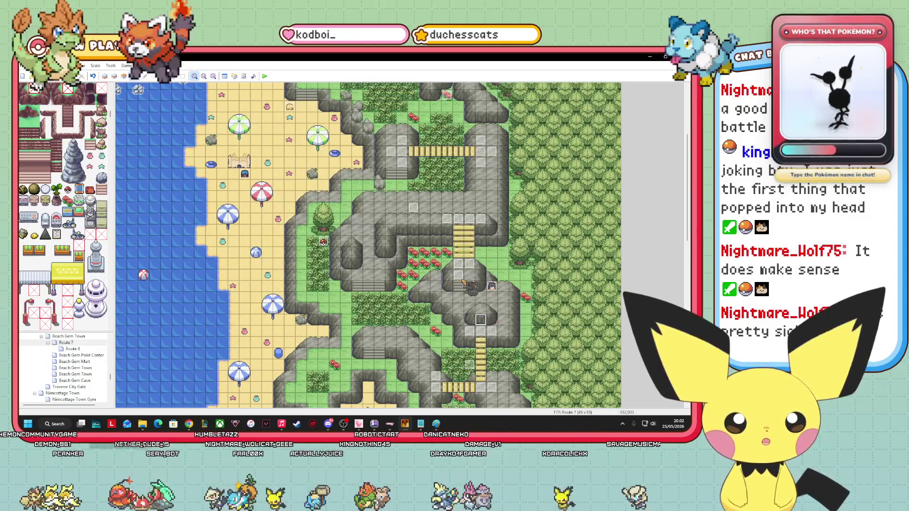
Move the bird keeper trainer event onto the ladder tile.
right_click(457, 275)
click(472, 290)
right_click(471, 279)
click(492, 309)
mouse_move(461, 259)
mouse_down()
mouse_move(481, 363)
mouse_move(492, 374)
mouse_move(511, 317)
mouse_move(507, 305)
mouse_move(478, 308)
mouse_move(497, 292)
mouse_up()
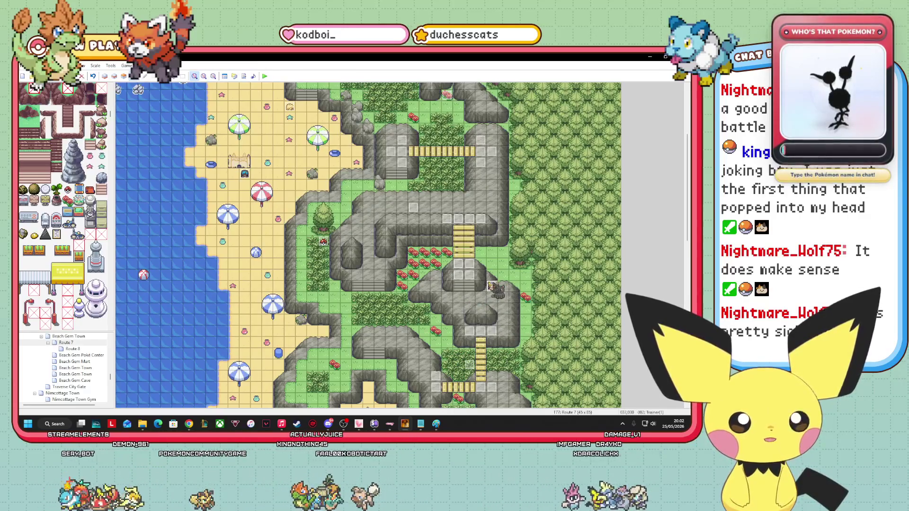
Give page 2 of the event the trainer_BIRDKEEPER_2 sprite as well.
right_click(494, 287)
click(512, 286)
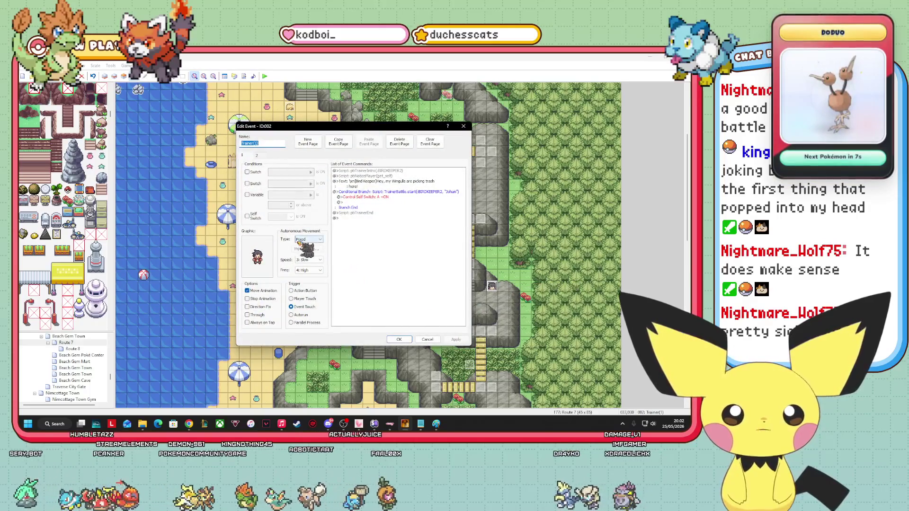
click(257, 155)
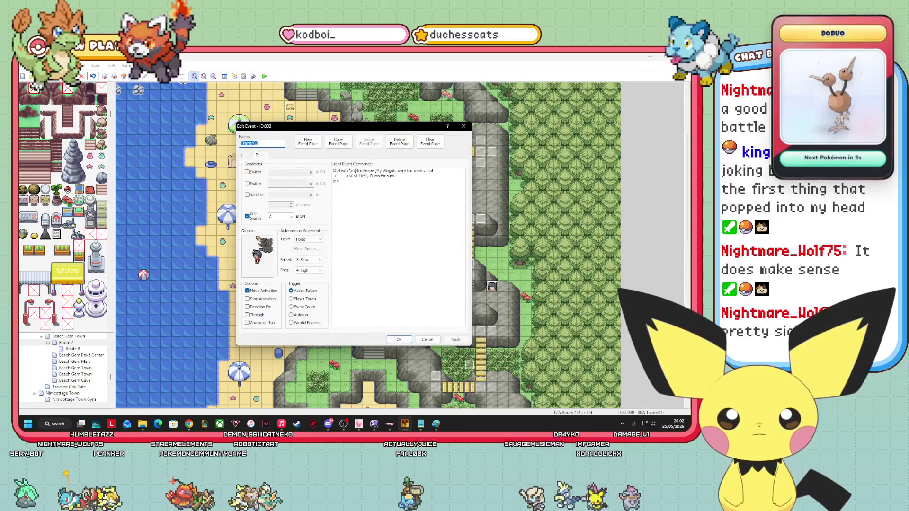
double_click(259, 256)
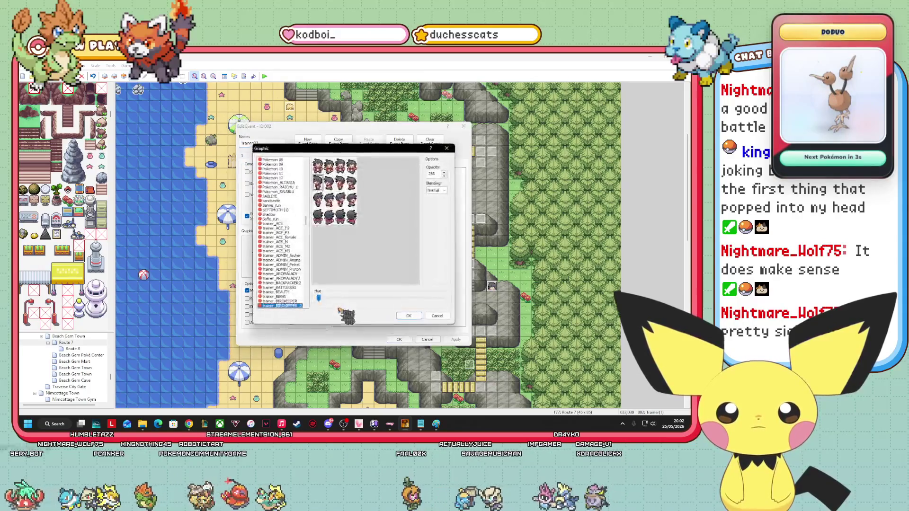
click(409, 316)
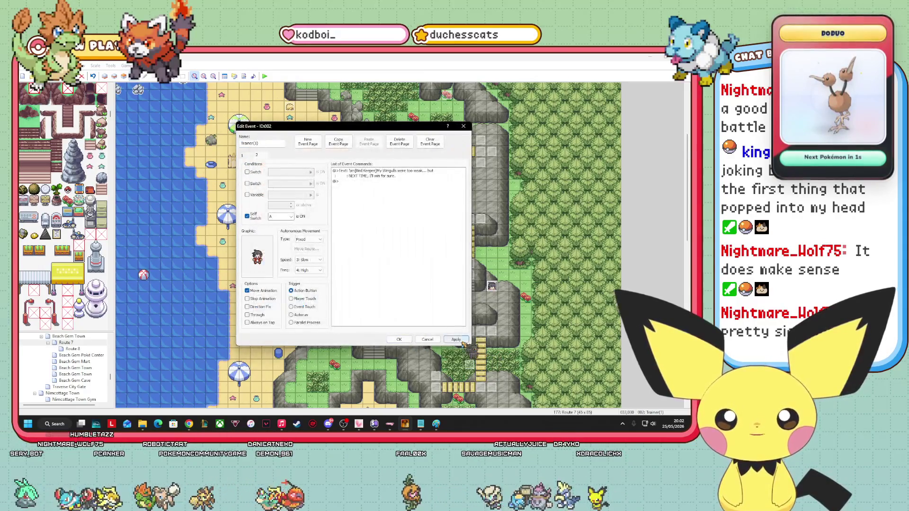
click(399, 340)
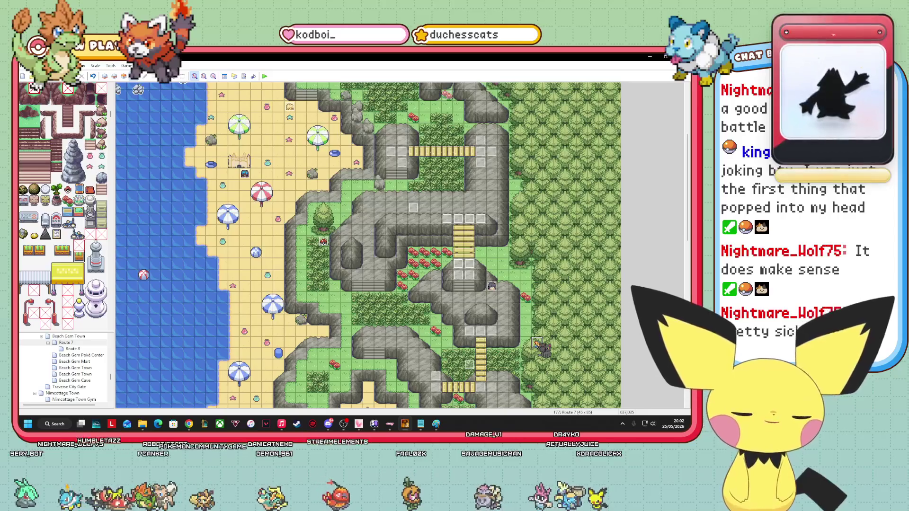
Shift the trainer event a few tiles left and bring up the trainers file.
mouse_move(502, 349)
mouse_down()
mouse_move(432, 346)
mouse_move(415, 356)
mouse_up()
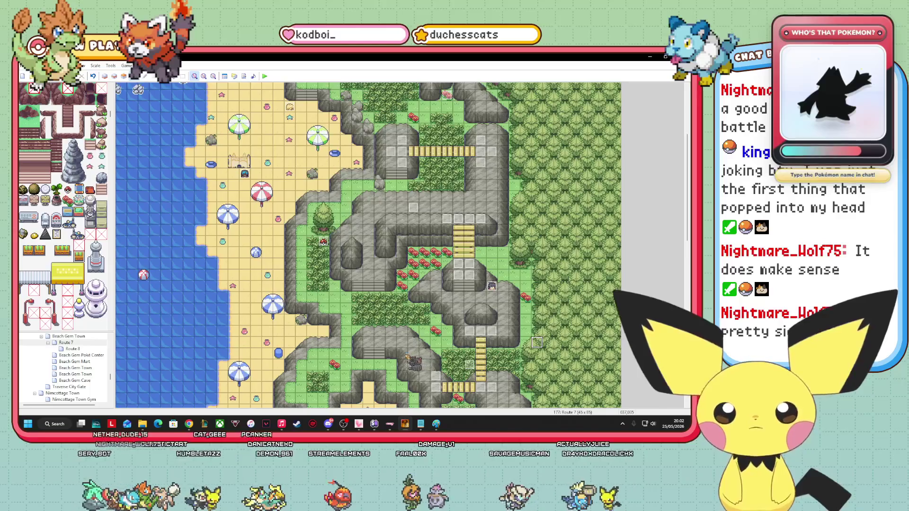
click(245, 174)
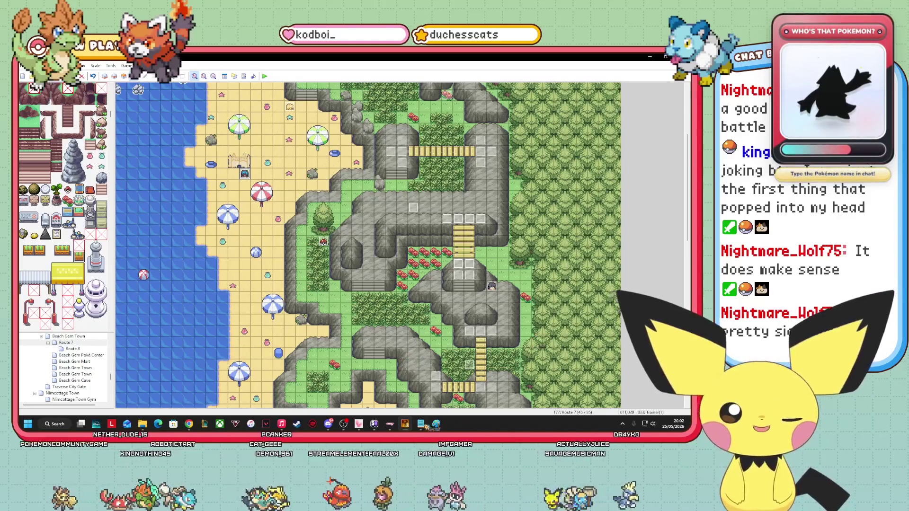
click(420, 423)
Search the trainers file for the next swimmer trainer entry.
scroll(253, 376, down, 2)
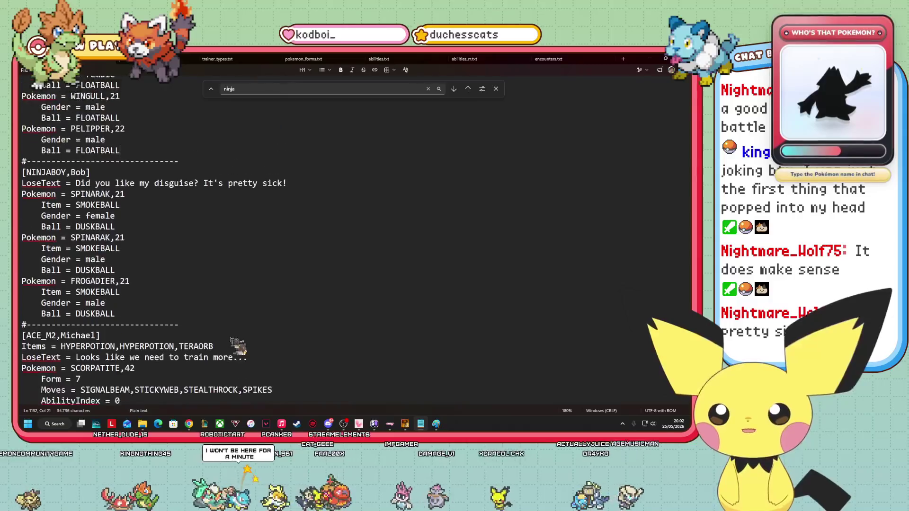
scroll(233, 349, up, 6)
scroll(213, 359, up, 1)
scroll(213, 355, down, 3)
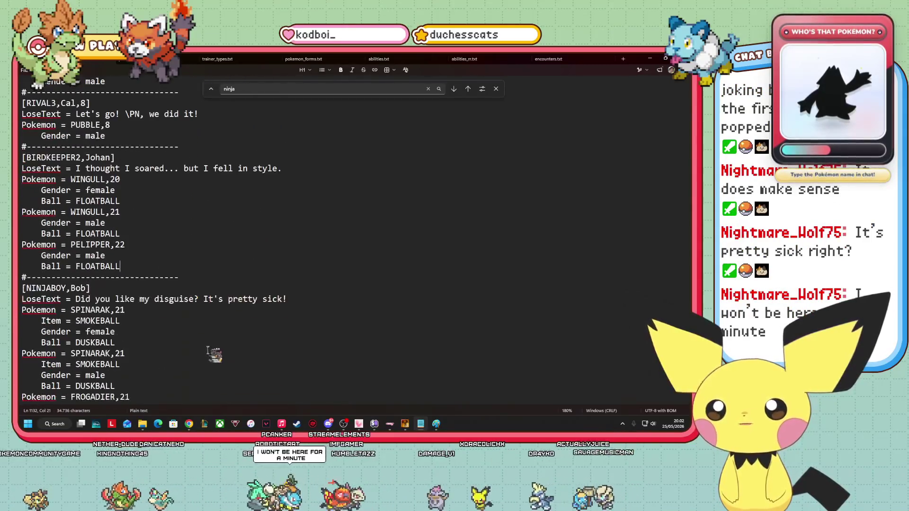
scroll(208, 341, up, 13)
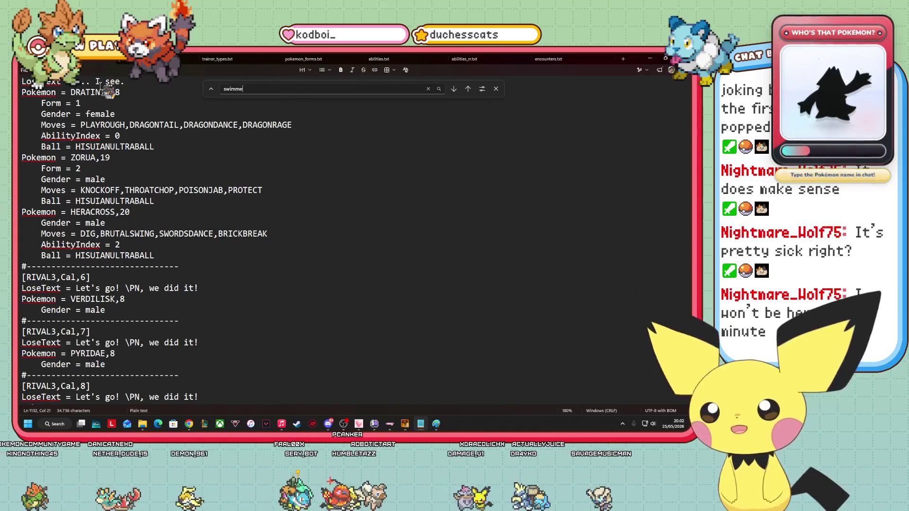
text(r)
scroll(146, 187, up, 3)
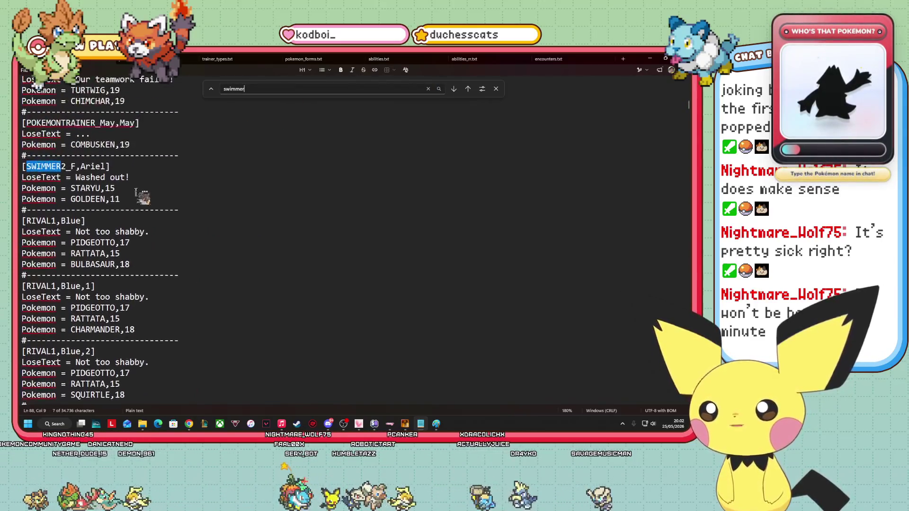
scroll(140, 184, up, 1)
scroll(138, 212, up, 2)
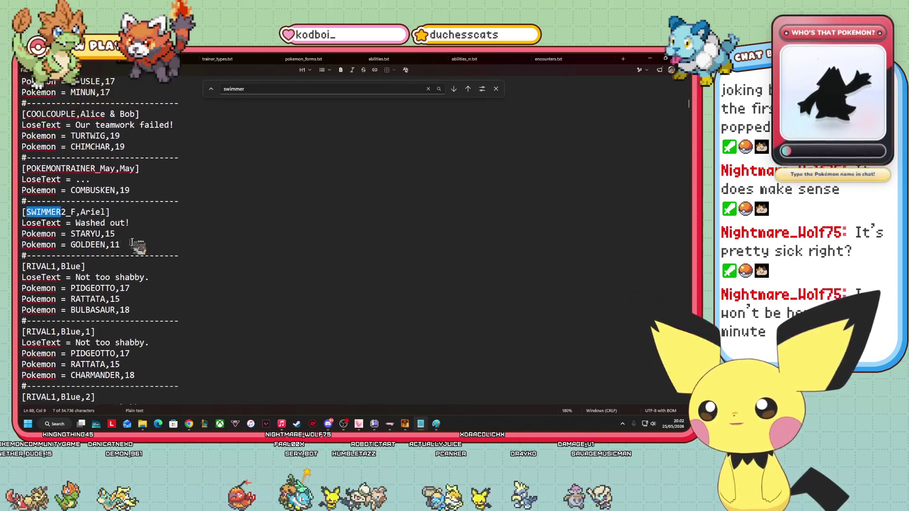
click(142, 244)
click(267, 90)
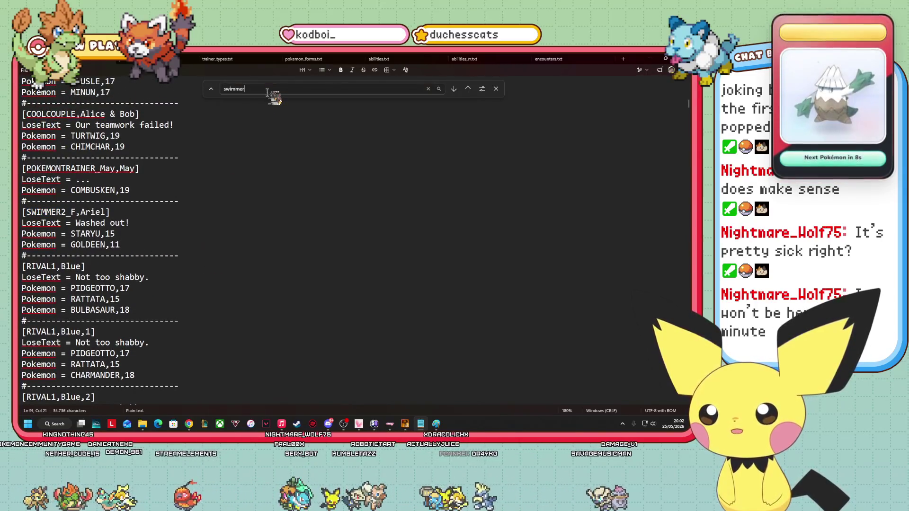
key(Return)
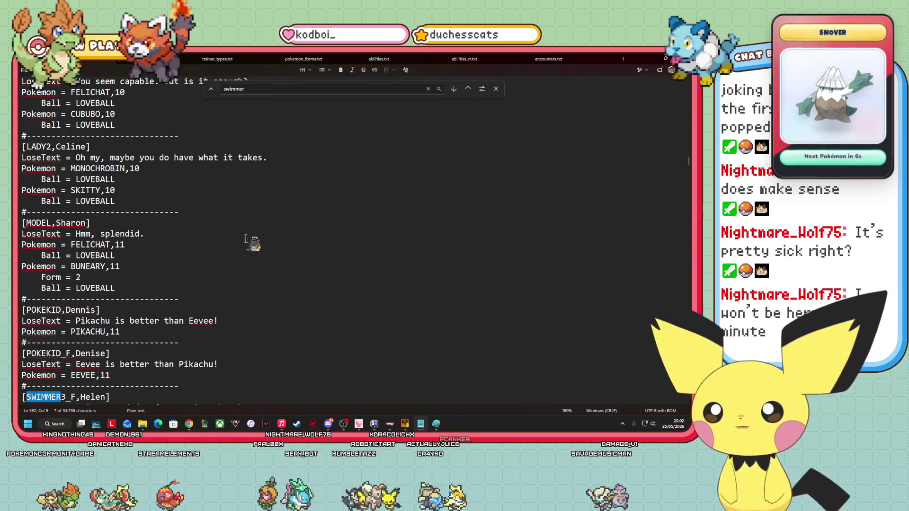
Copy Helen's whole SWIMMER3_F trainer entry.
scroll(241, 234, down, 1)
scroll(230, 242, down, 2)
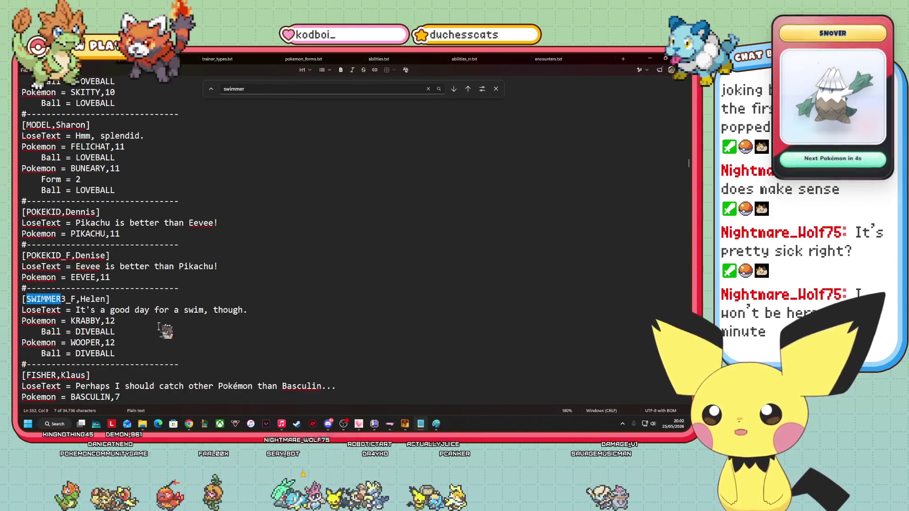
scroll(148, 319, down, 2)
mouse_move(129, 290)
mouse_down()
mouse_move(71, 244)
mouse_move(22, 234)
mouse_up()
right_click(96, 263)
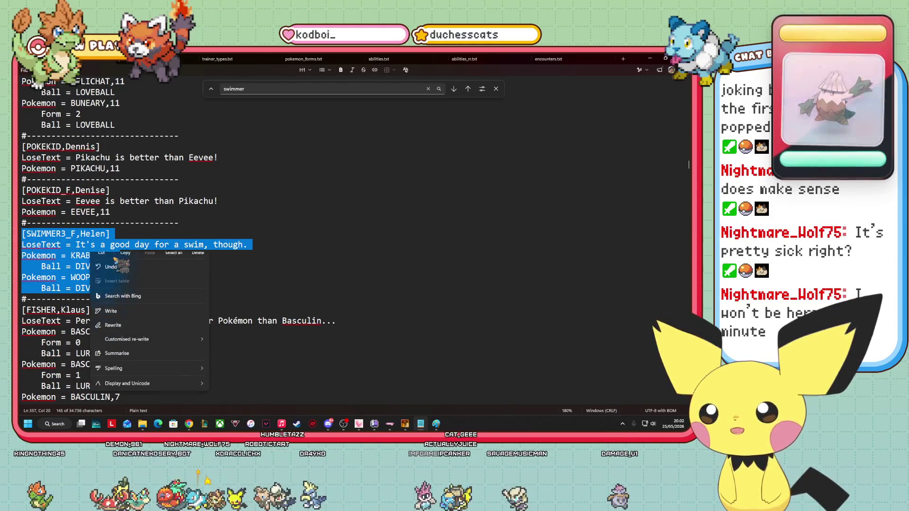
click(127, 267)
Search for 'bob' to reach the NINJABOY Bob entry.
click(273, 91)
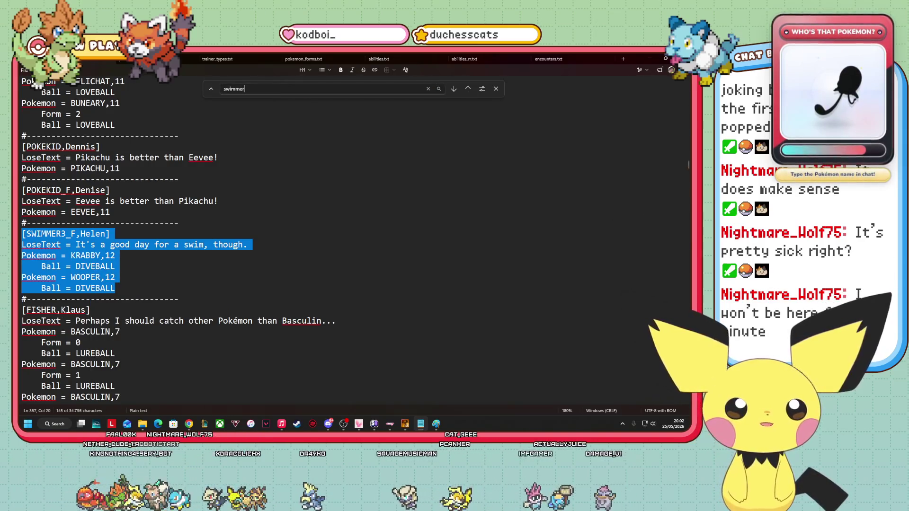
key(ctrl+a)
key(BackSpace)
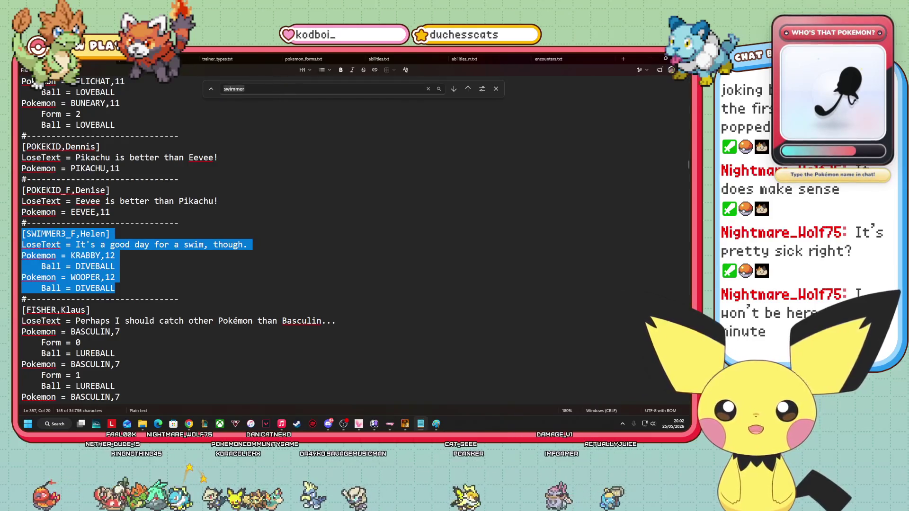
text(bob)
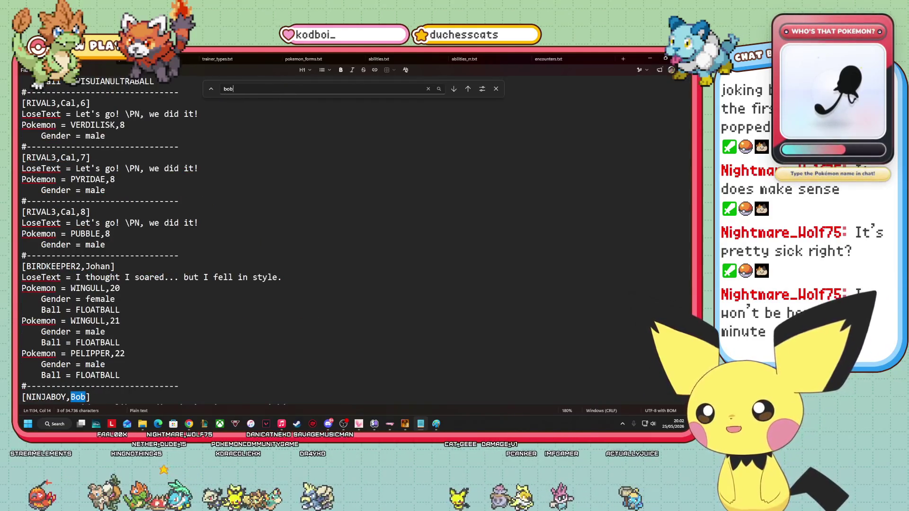
Paste Helen's swimmer entry after Bob's team and rename the trainer to Pia.
scroll(168, 289, down, 9)
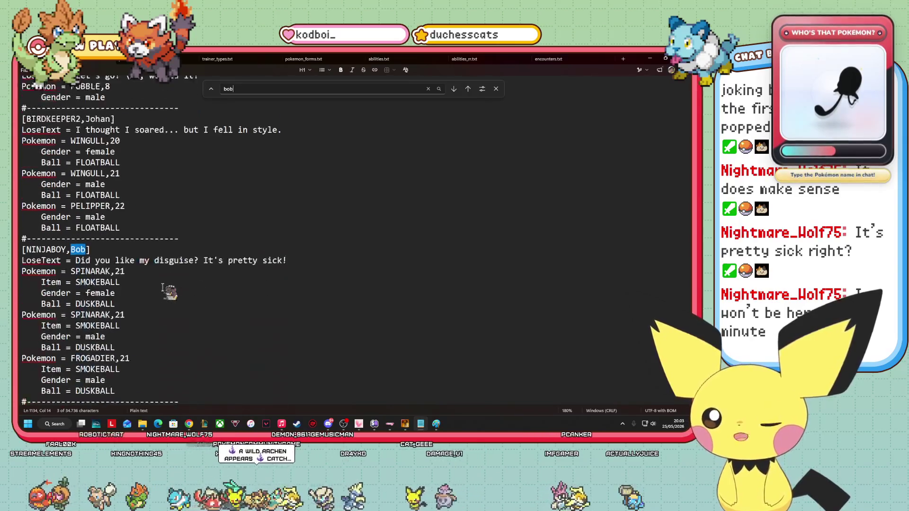
click(128, 256)
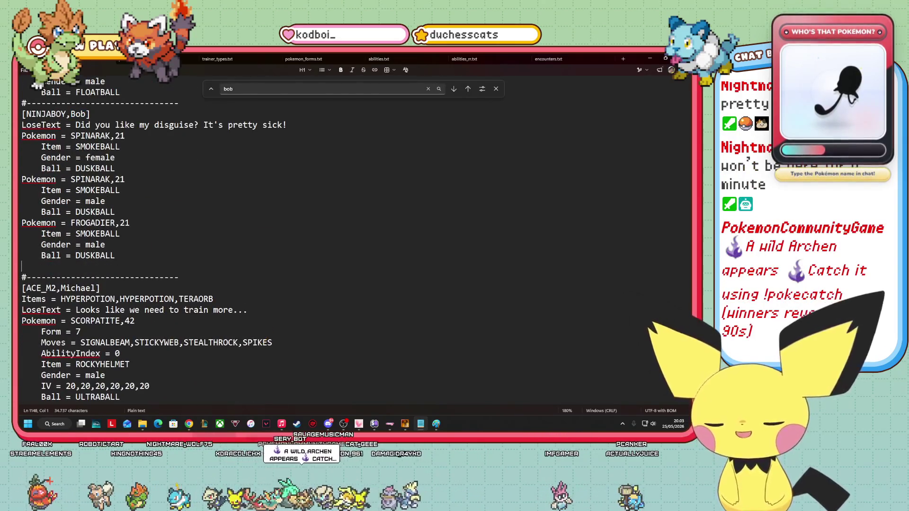
key(ctrl+v)
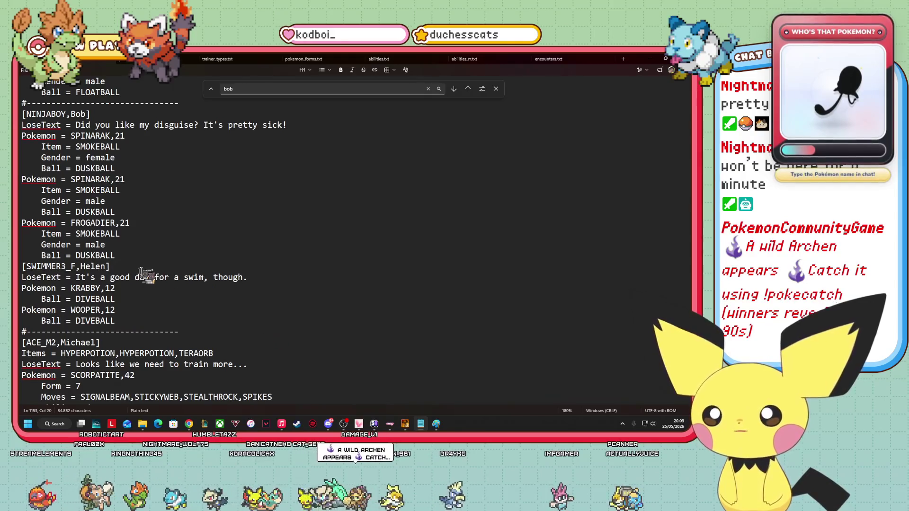
mouse_move(85, 271)
mouse_down()
mouse_move(71, 278)
mouse_move(81, 266)
mouse_up()
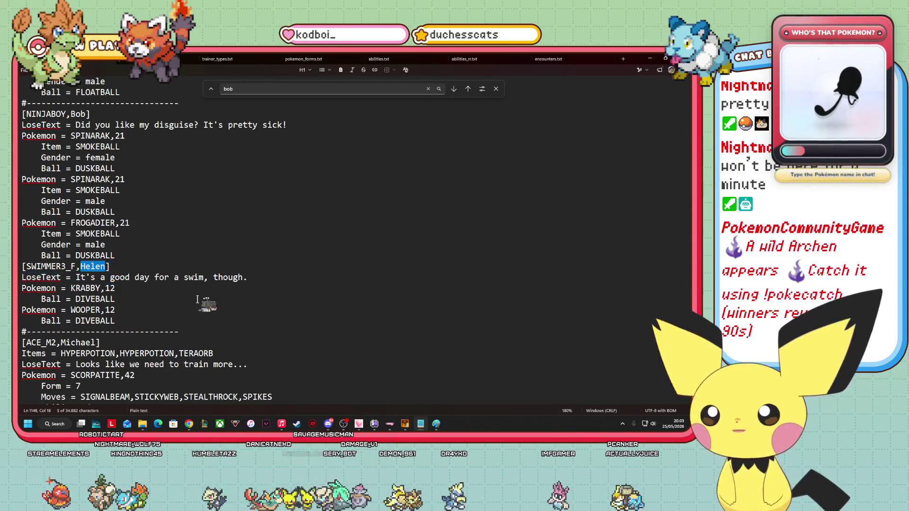
key(BackSpace)
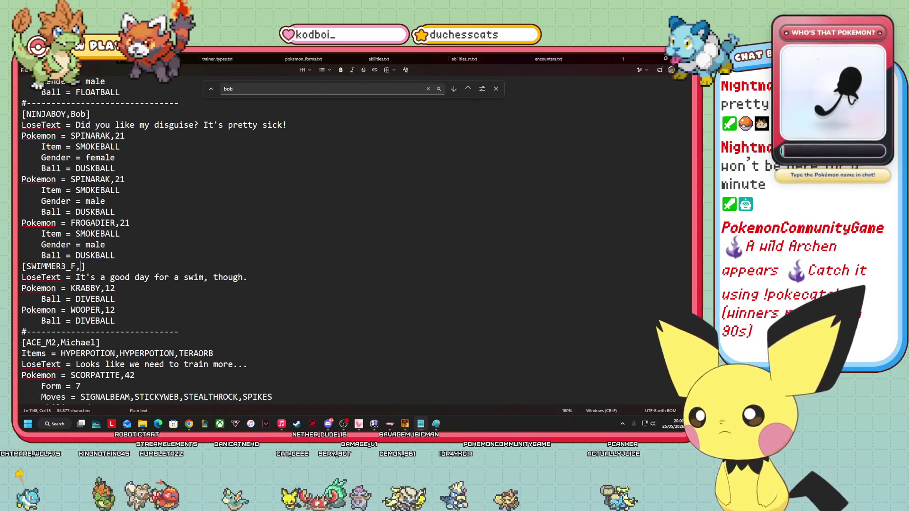
text(Pia)
Change Pia's LoseText to 'Shame, but at least the sun is nice.'.
click(101, 277)
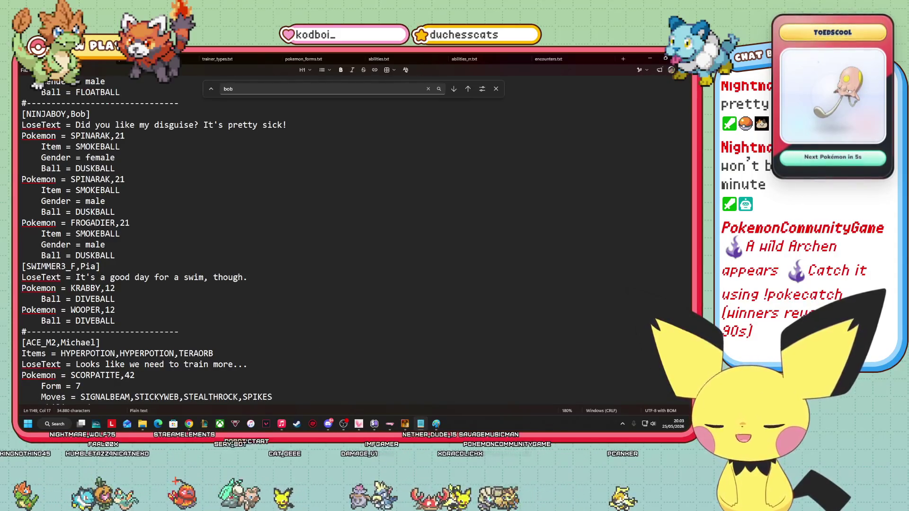
drag(252, 278, 122, 278)
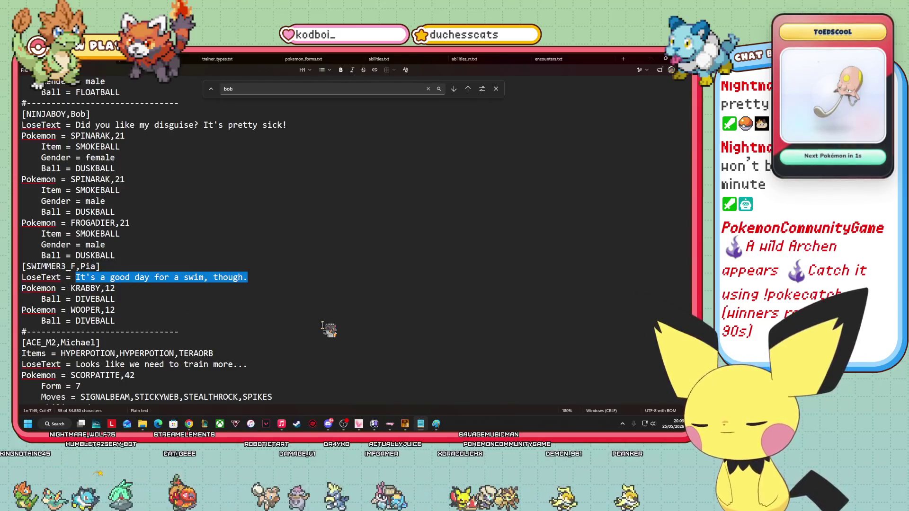
key(BackSpace)
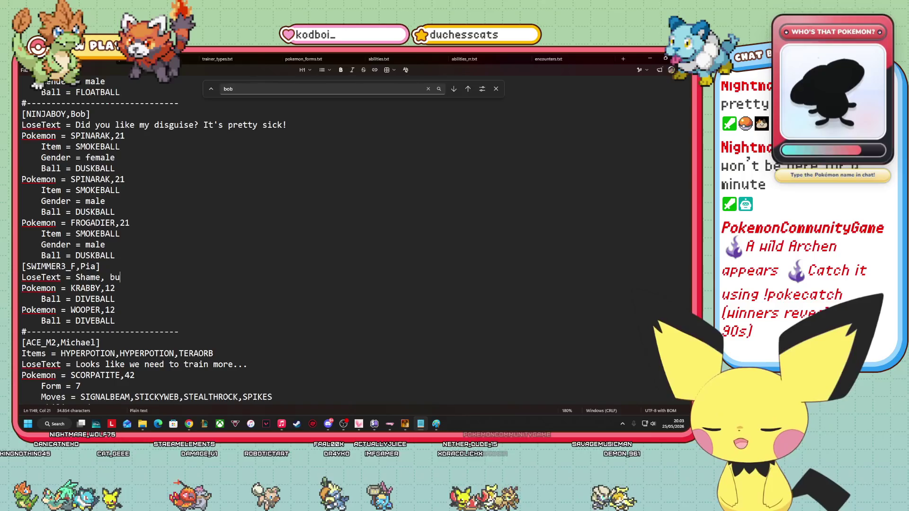
text(e su)
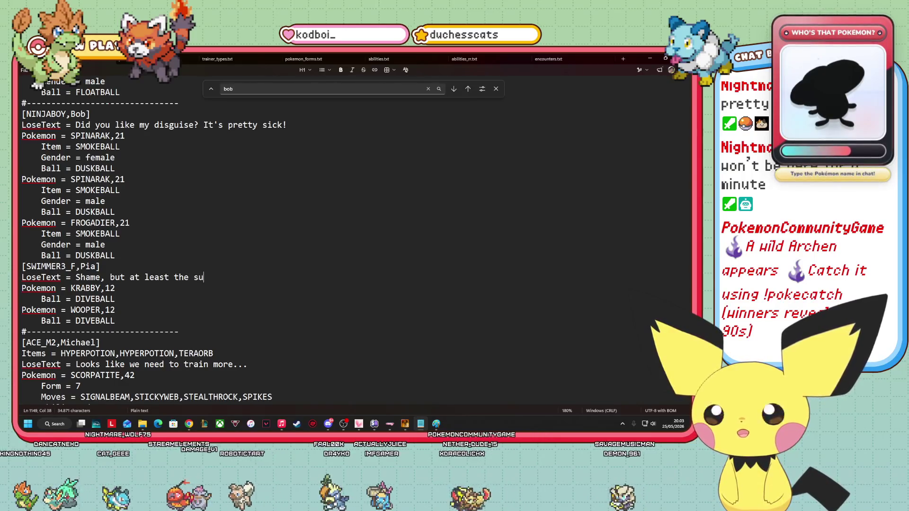
text(n is nice.)
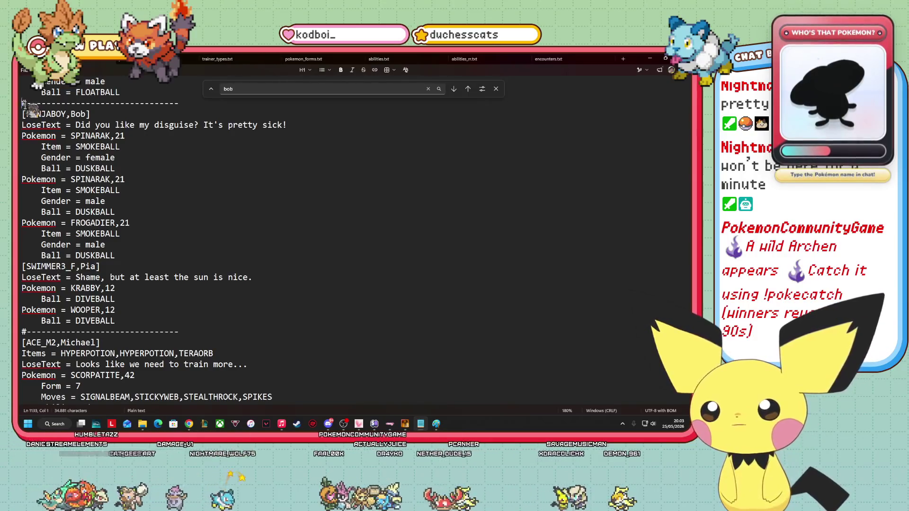
Copy the separator line and paste it between Bob's team and Pia's entry.
drag(22, 103, 181, 104)
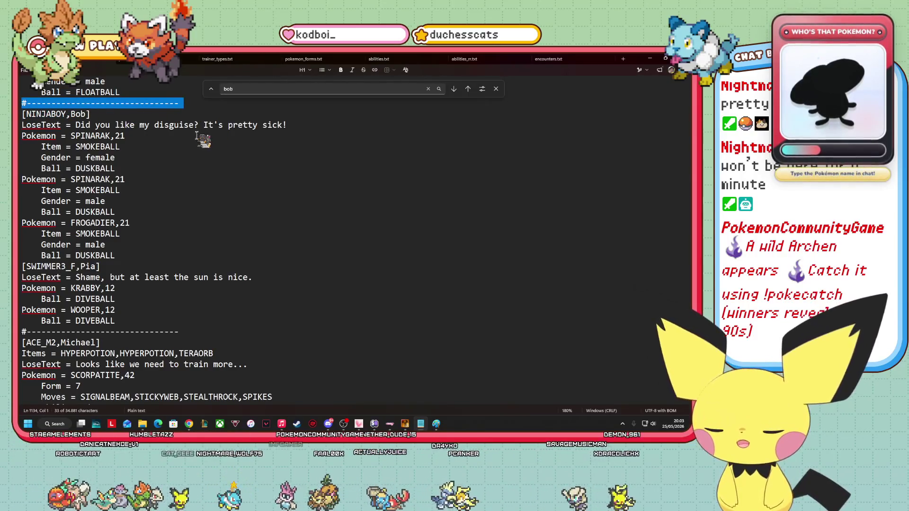
click(171, 258)
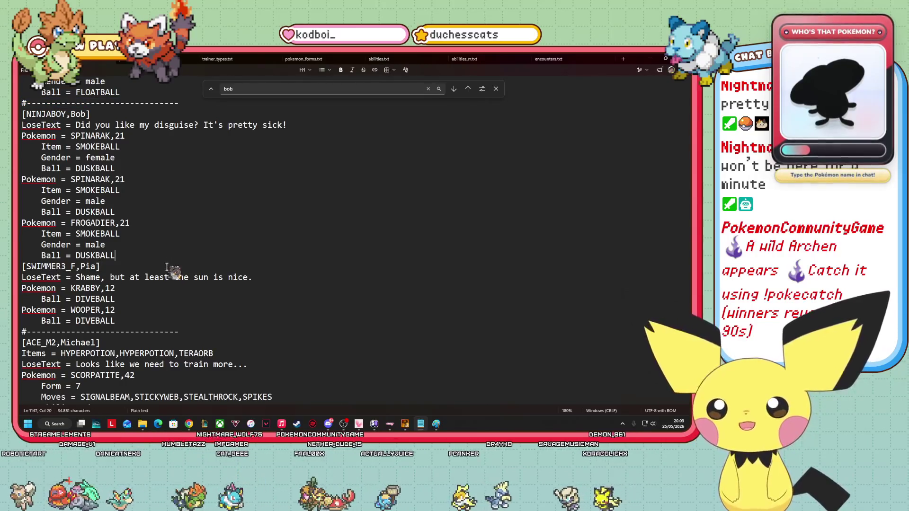
key(Return)
key(ctrl+v)
key(Return)
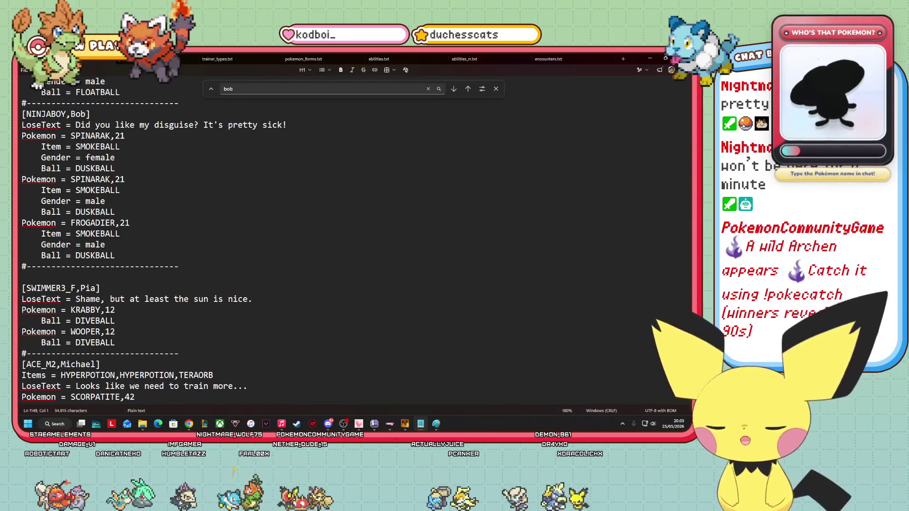
Clear KRABBY,12 and WOOPER,12 from Pia's Pokémon lines, then minimize Notepad.
key(BackSpace)
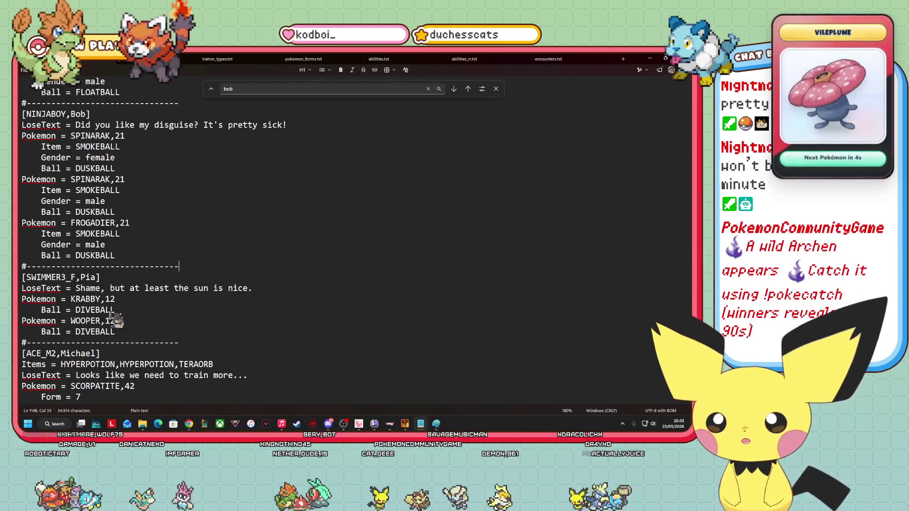
drag(122, 298, 67, 299)
key(Delete)
drag(124, 321, 88, 321)
key(Delete)
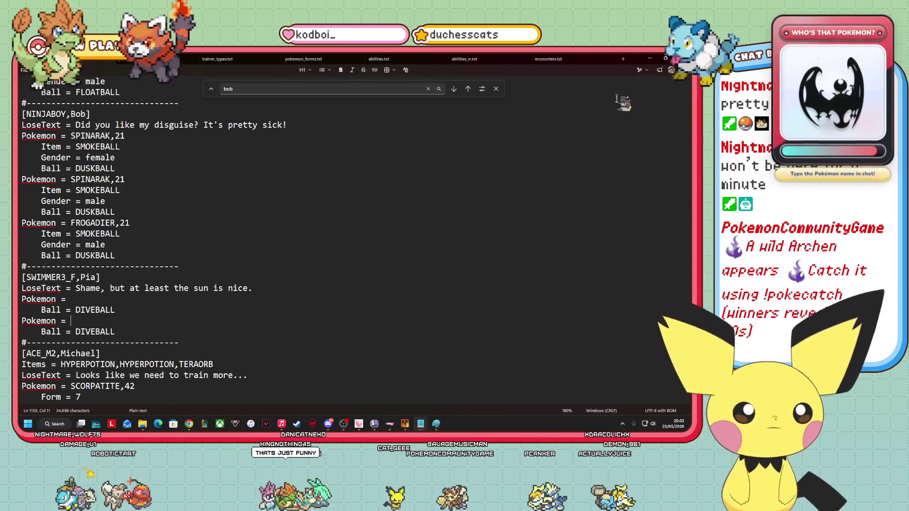
click(650, 58)
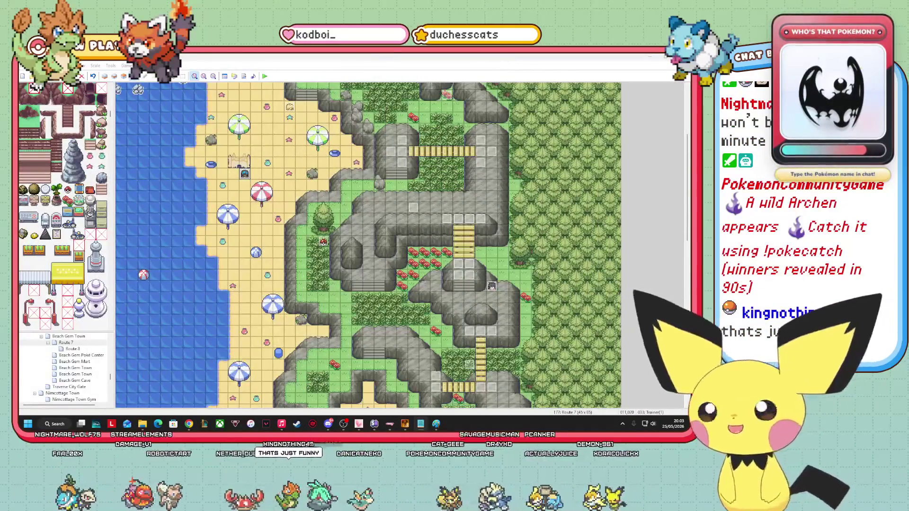
Search the web for 'pokemon swimmer' in a new browser tab.
mouse_move(189, 424)
click(362, 386)
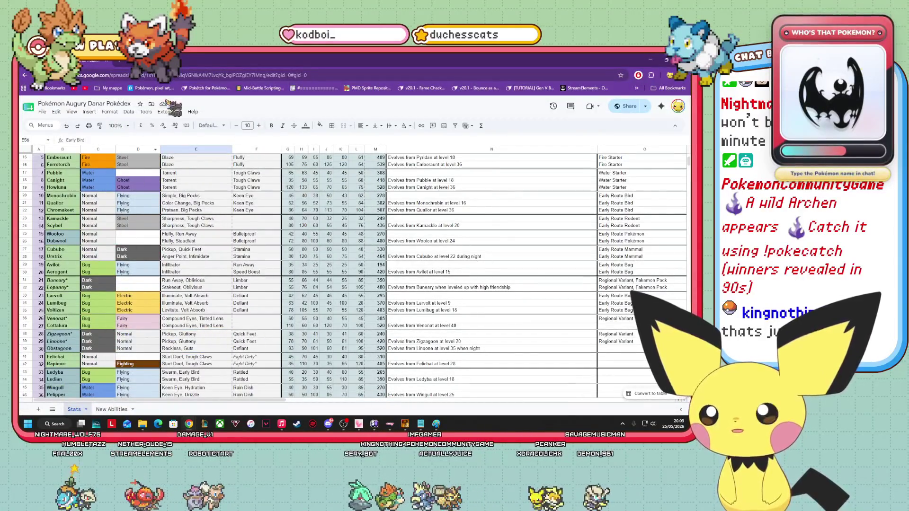
click(122, 61)
text(pokemon swimme)
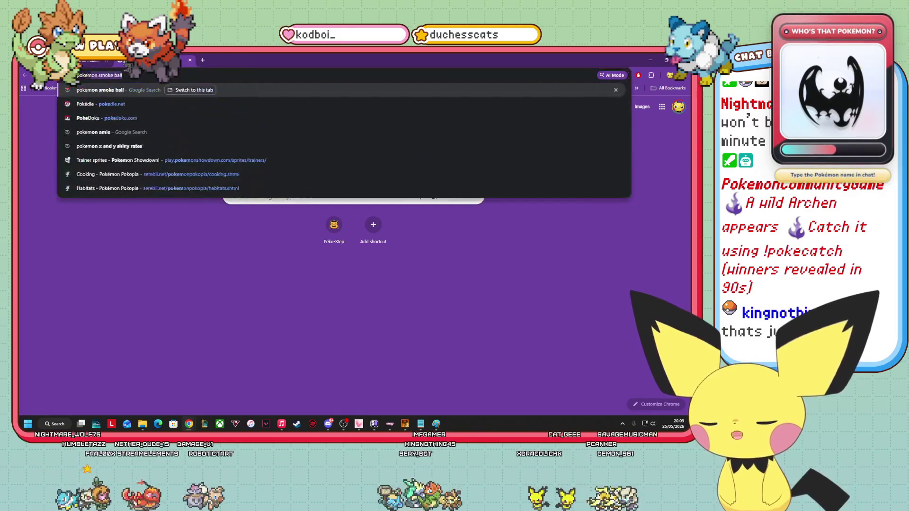
text(r)
key(Return)
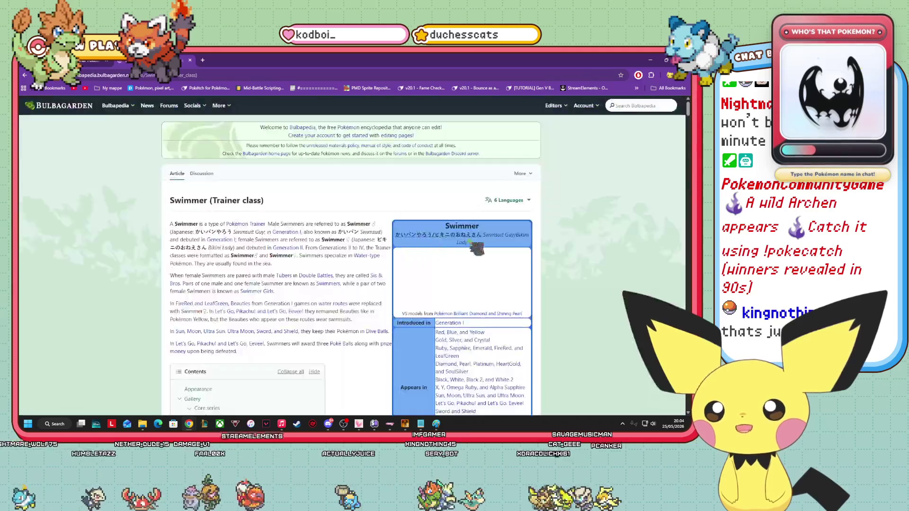
View the male Swimmer model full size and browse the Swimmer results.
scroll(474, 232, down, 5)
click(496, 208)
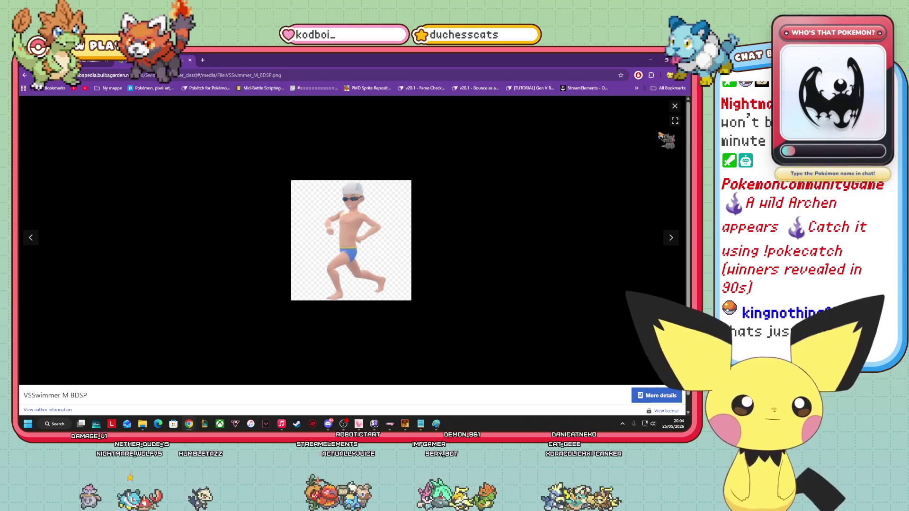
key(Escape)
scroll(350, 266, down, 3)
scroll(339, 186, down, 3)
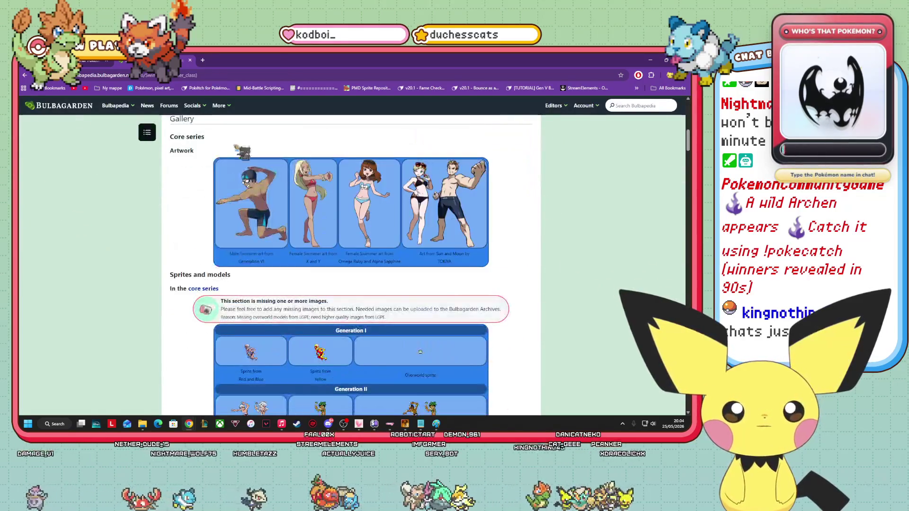
scroll(587, 261, down, 10)
scroll(350, 265, down, 5)
scroll(332, 192, up, 15)
scroll(333, 192, up, 20)
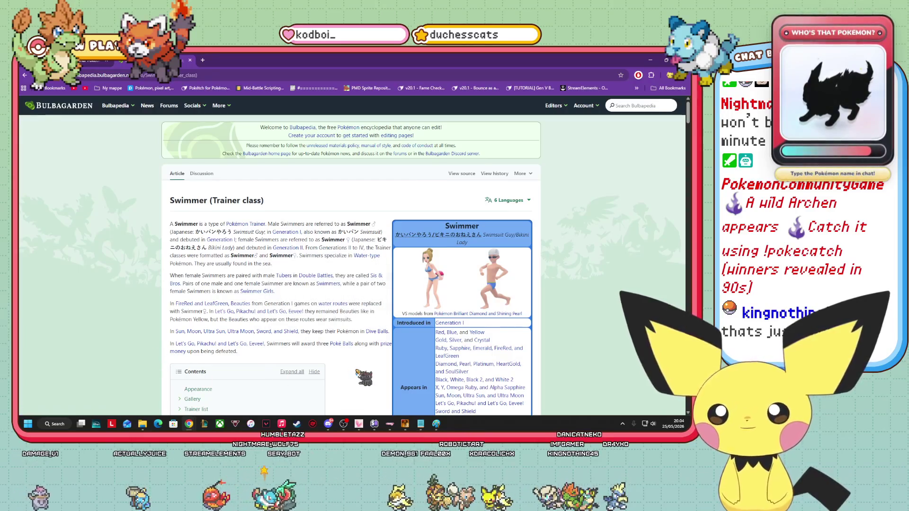
scroll(356, 371, down, 2)
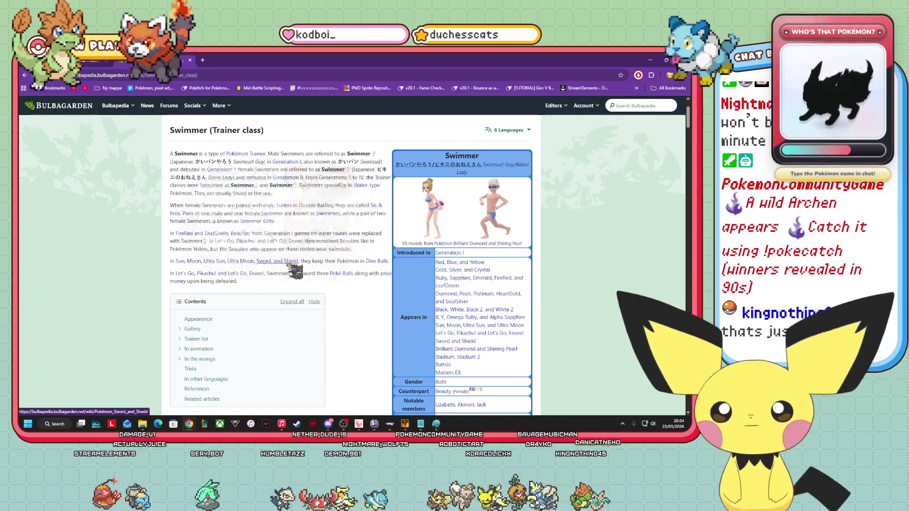
Read down Bulbapedia's Swimmer page to Trivia, then switch to the Pokédex spreadsheet.
mouse_move(371, 265)
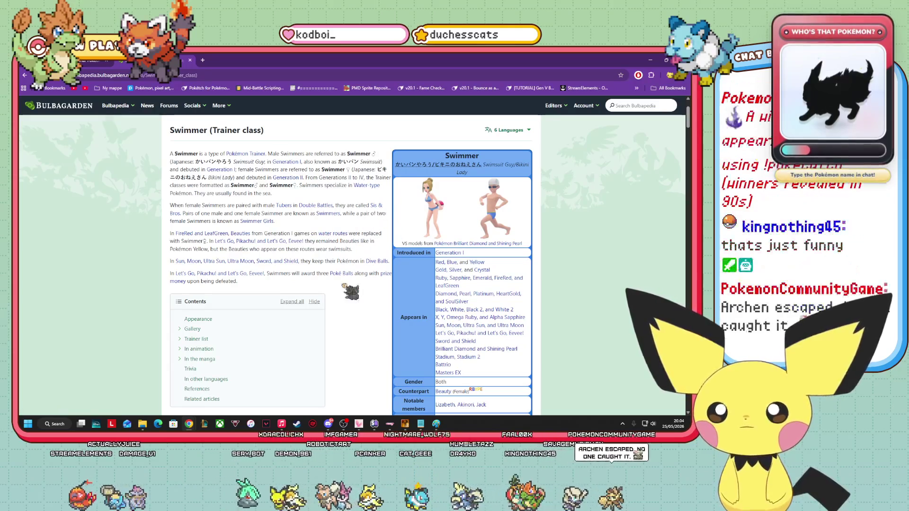
scroll(359, 307, down, 20)
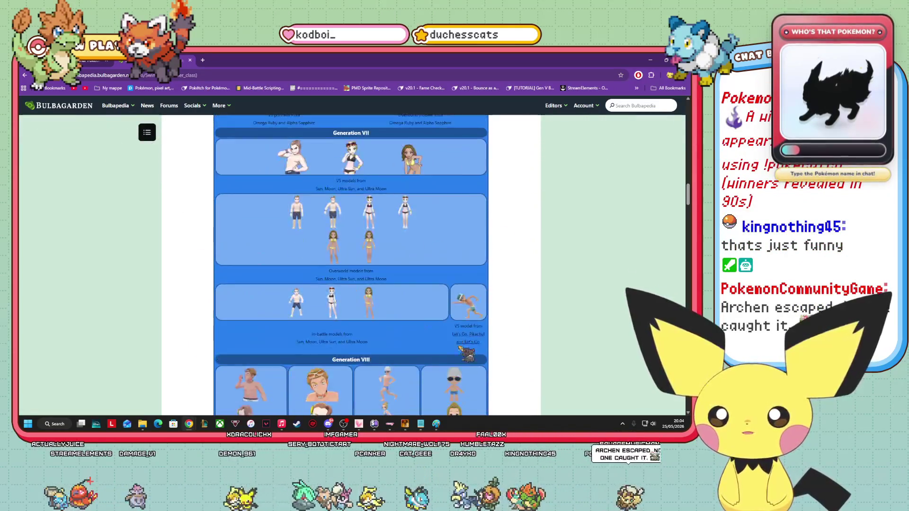
scroll(469, 386, down, 20)
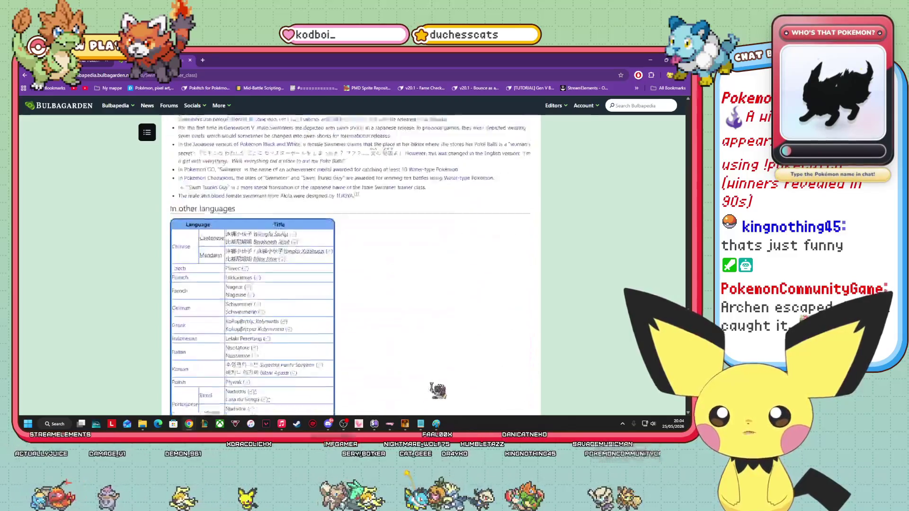
scroll(438, 392, down, 15)
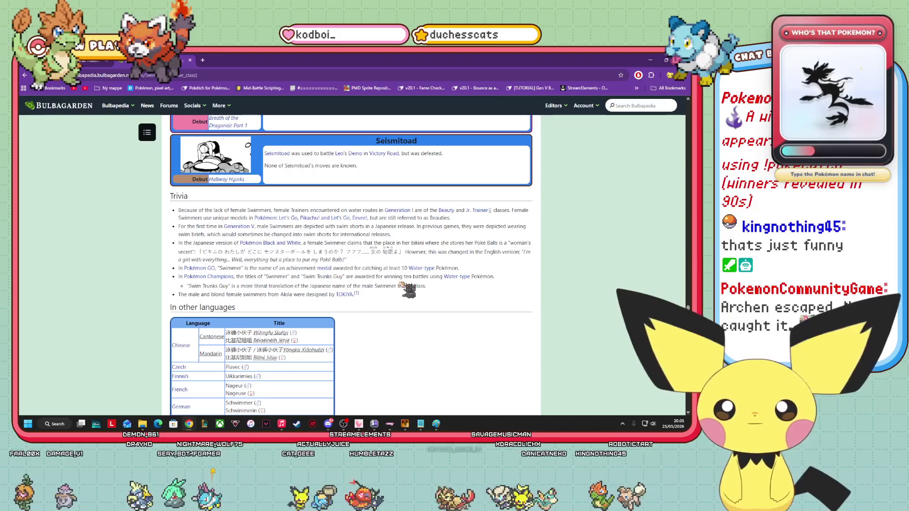
scroll(405, 289, down, 3)
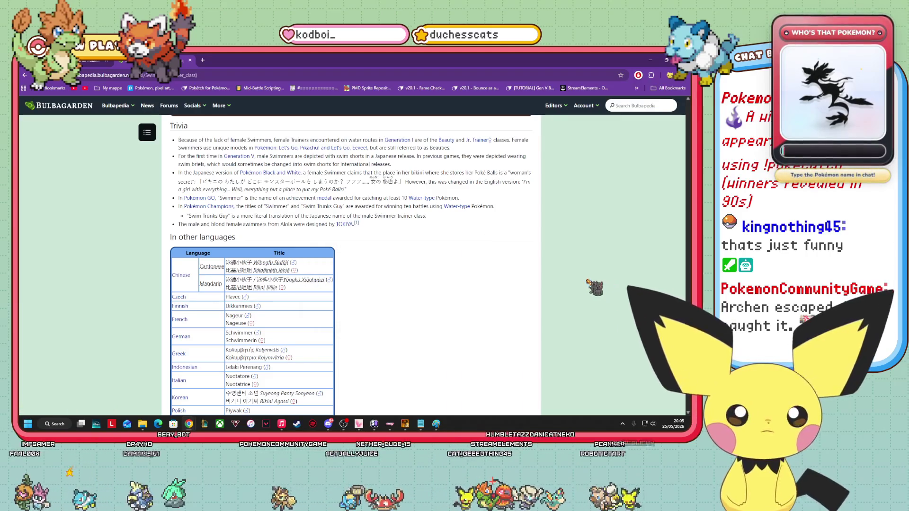
key(ctrl+Tab)
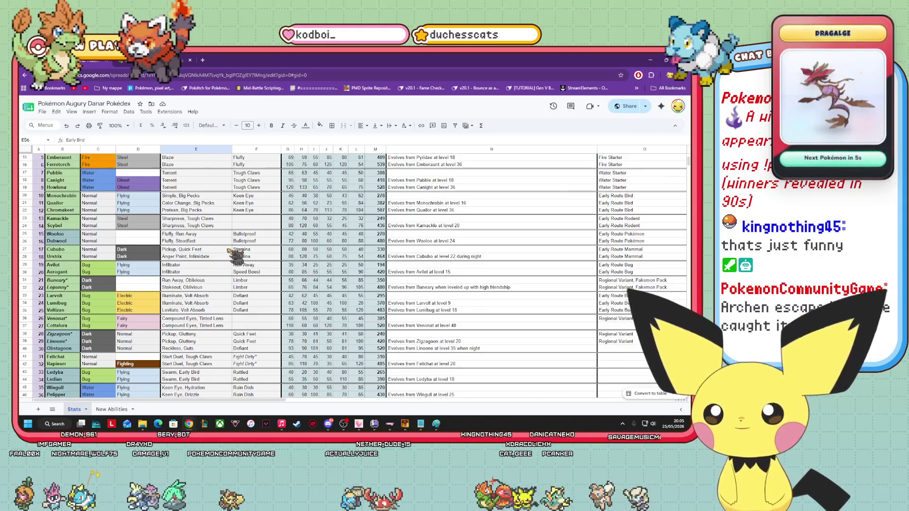
Scroll the Pokédex to Wingull and read its evolution level in cell N46.
scroll(230, 251, down, 3)
scroll(227, 244, down, 2)
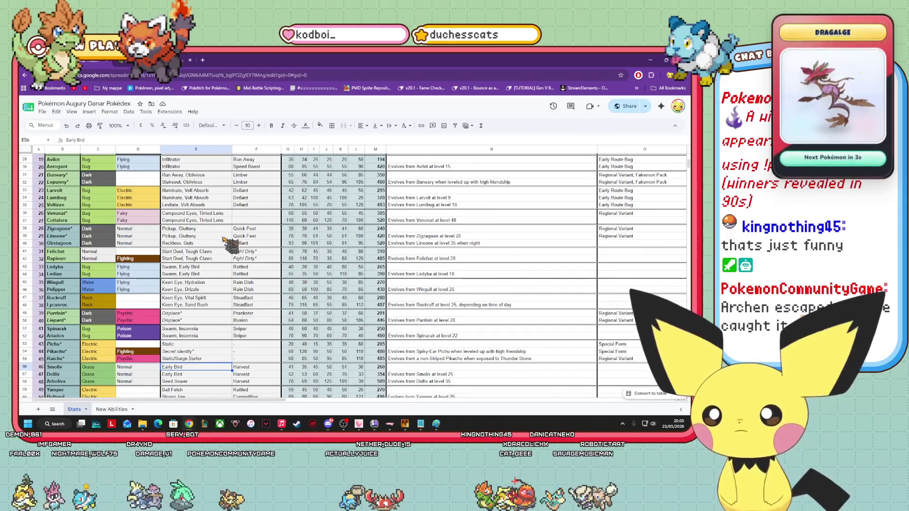
scroll(226, 242, down, 3)
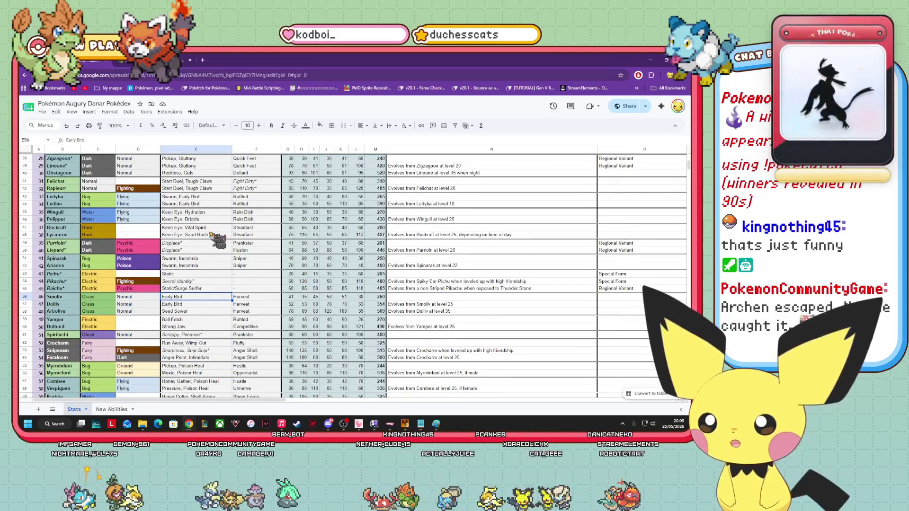
scroll(212, 235, down, 2)
scroll(211, 235, up, 2)
mouse_move(421, 425)
click(455, 220)
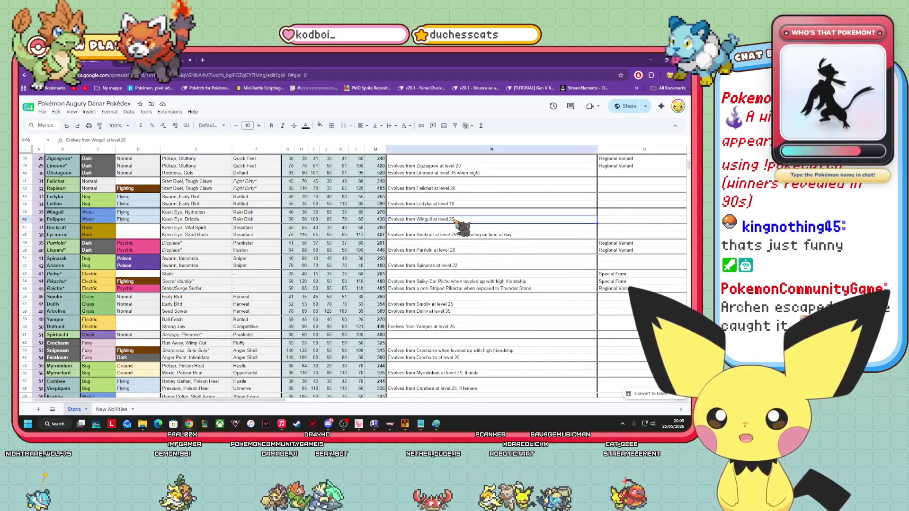
Return to trainers.txt with the cursor on Pia's first Pokémon line.
mouse_move(420, 426)
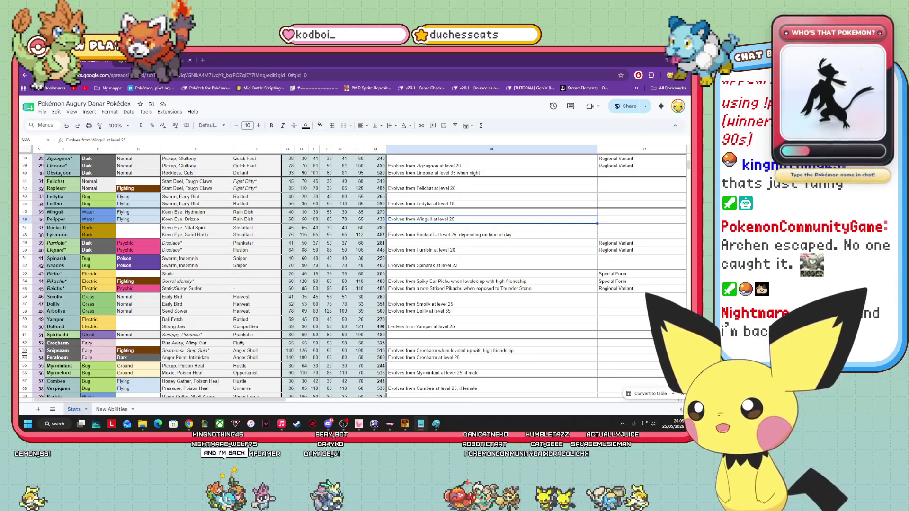
click(421, 423)
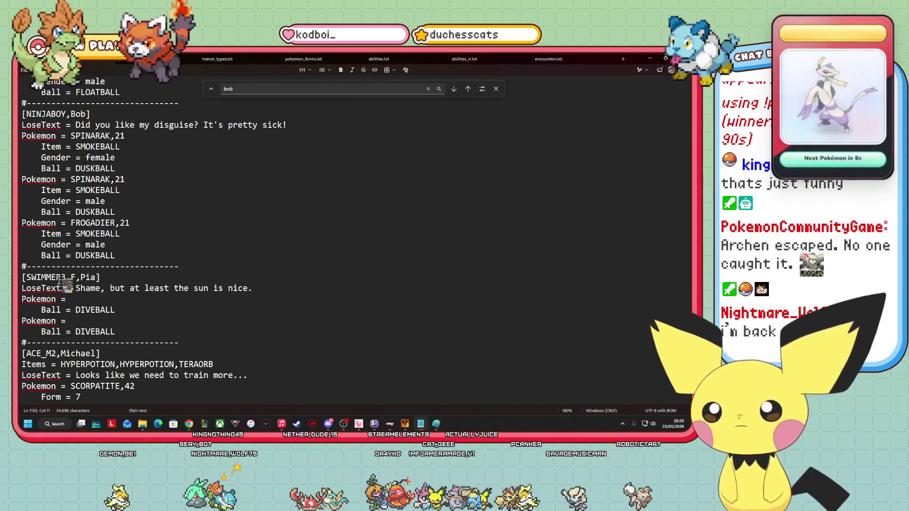
click(84, 301)
Enter WINGULL as Pia's first Pokémon and drop both of Bob's Spinarak to level 19.
text(WINGULL,19)
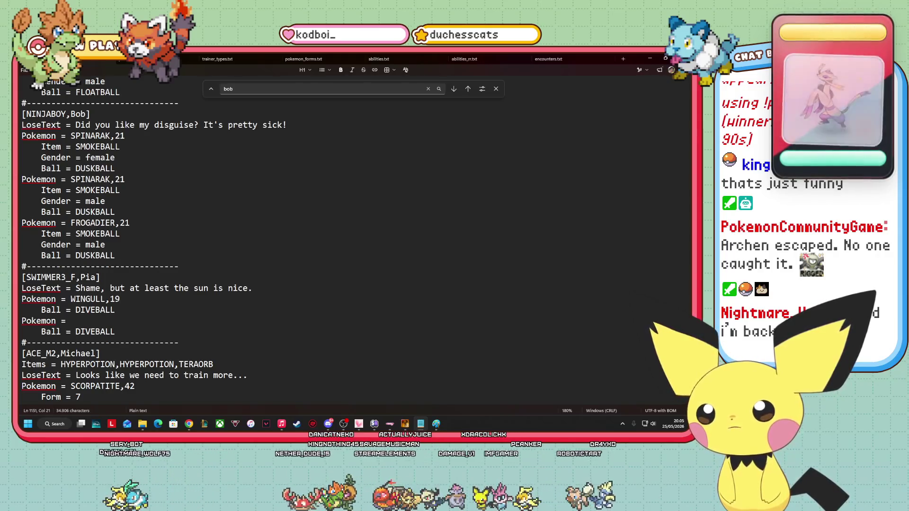
click(125, 136)
key(BackSpace)
text(0)
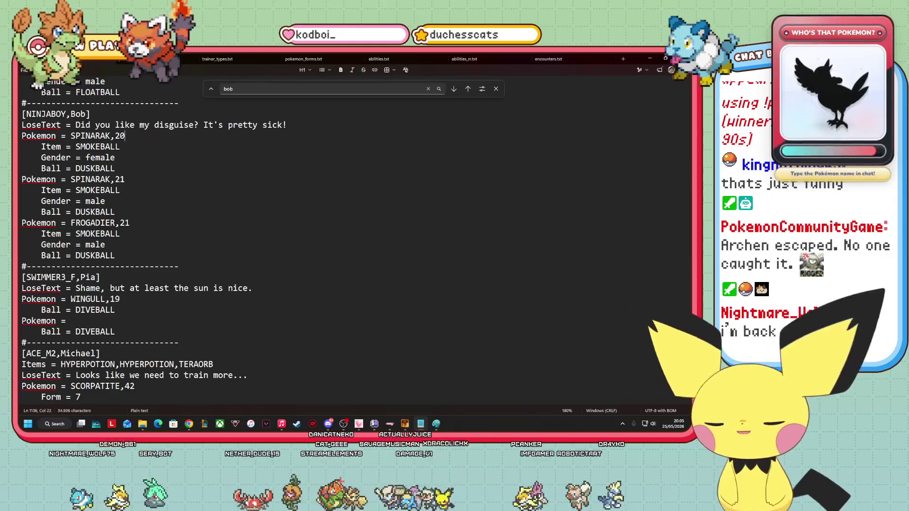
key(BackSpace)
key(BackSpace)
text(19)
click(115, 168)
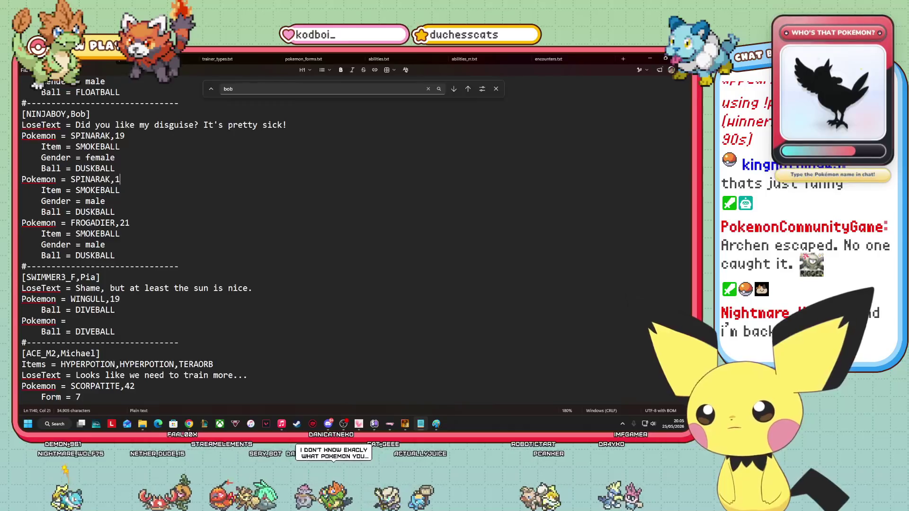
click(124, 179)
key(BackSpace)
key(BackSpace)
text(19)
key(Down)
key(Down)
key(Down)
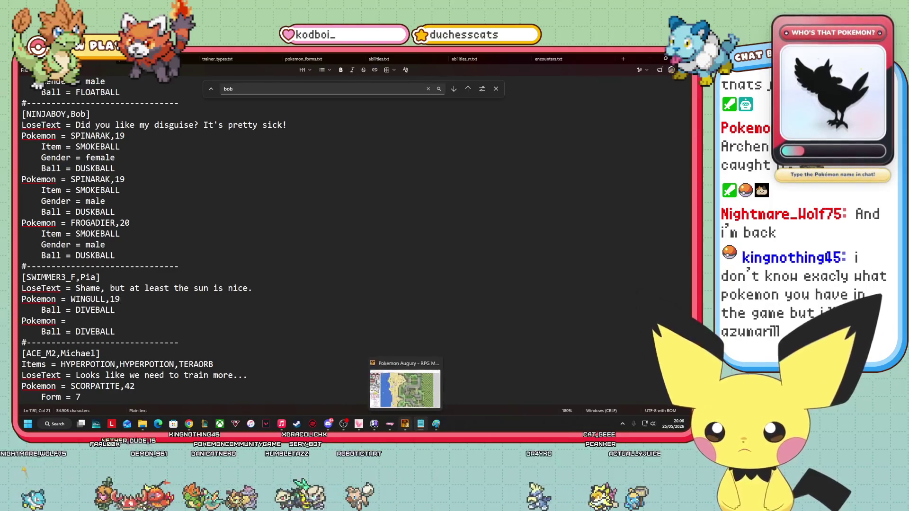
Browse the Pokédex down to Clauncher at row 116, then go back to trainers.txt.
mouse_move(189, 423)
click(374, 406)
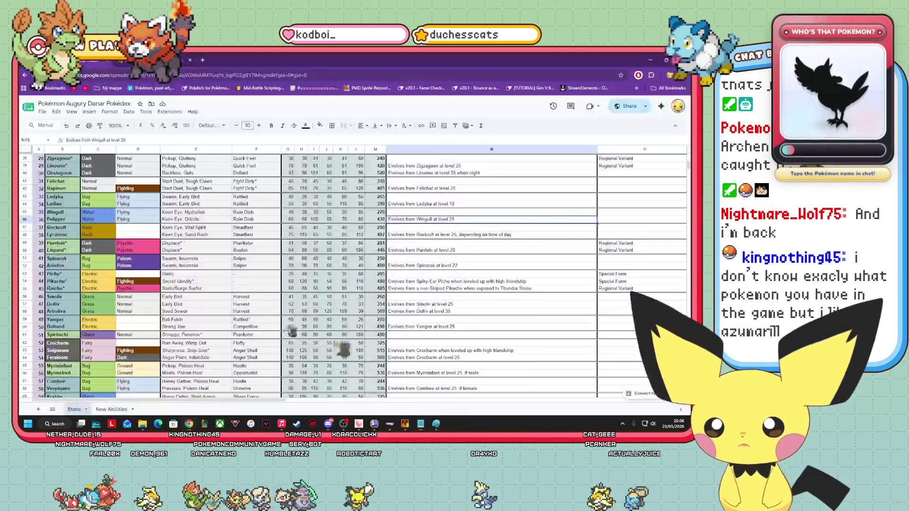
scroll(93, 303, down, 1)
scroll(179, 313, down, 5)
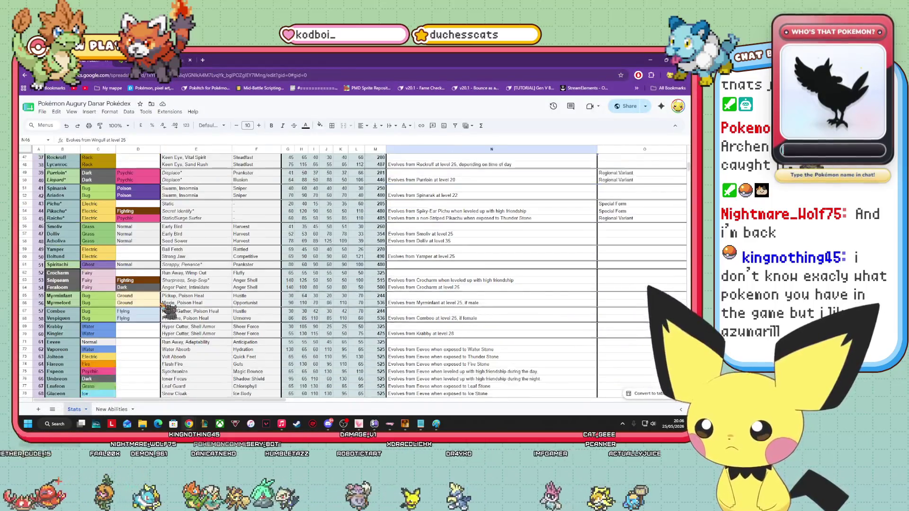
scroll(161, 312, down, 4)
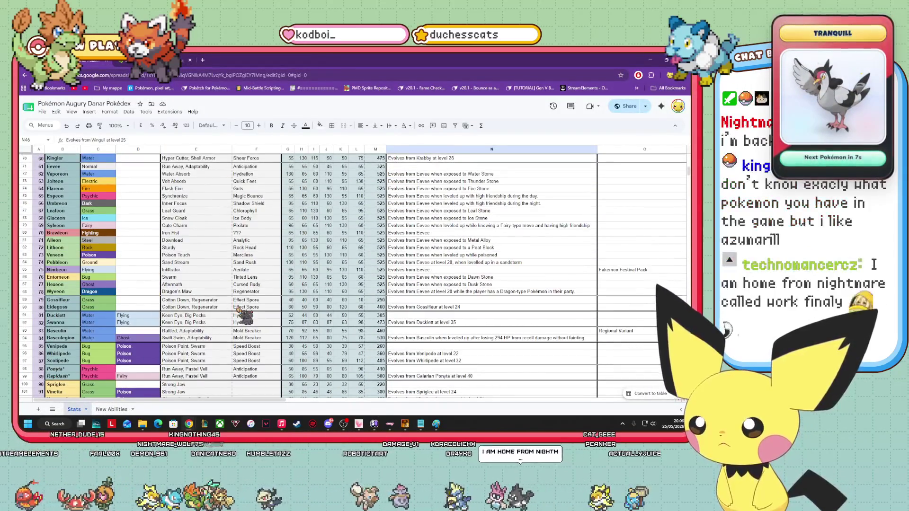
scroll(142, 244, down, 3)
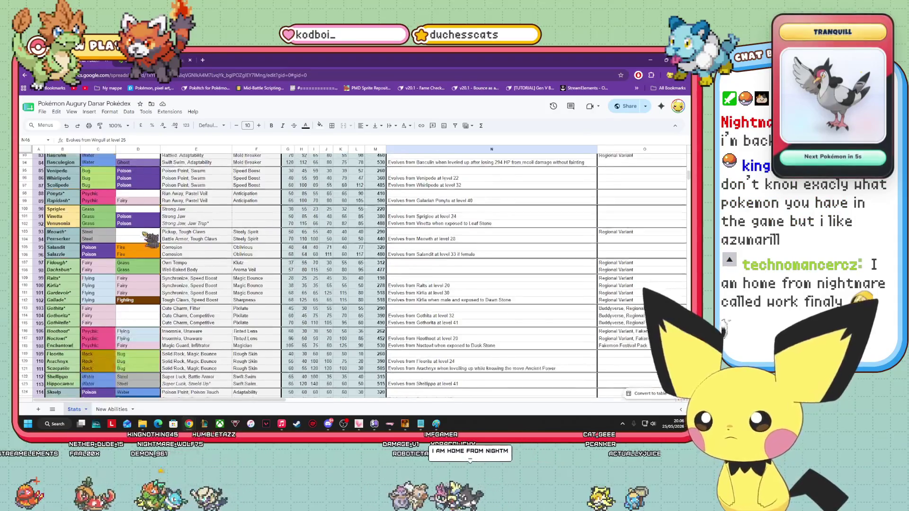
scroll(143, 245, down, 1)
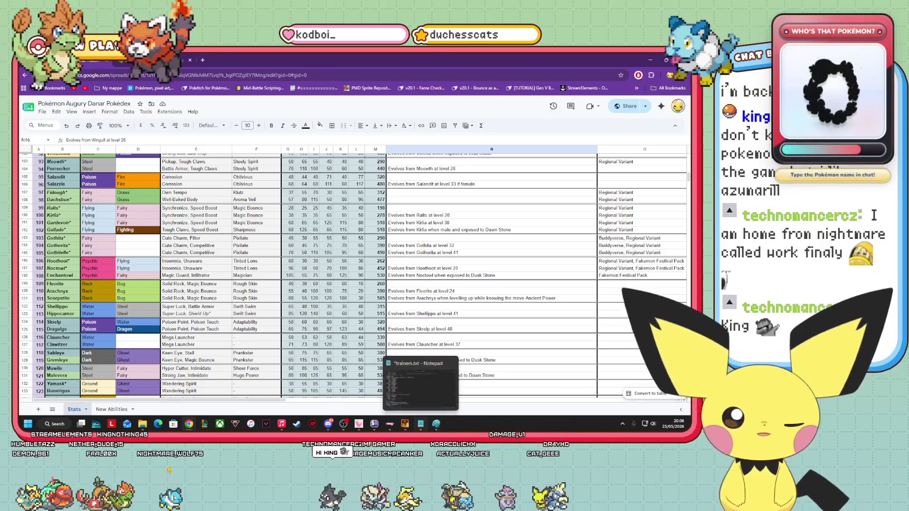
click(421, 424)
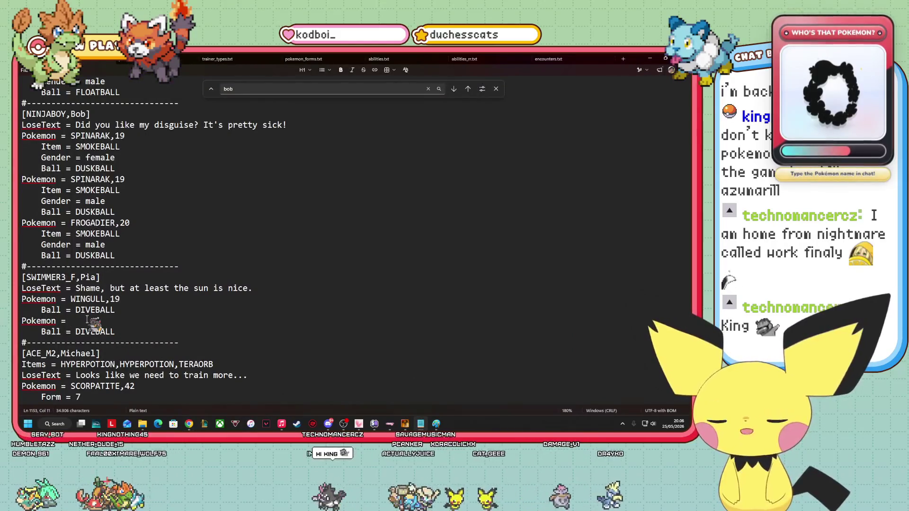
Enter CLAUNCHER as Pia's second Pokémon and add 'Gender = female' under Wingull's ball line.
text(CLAUNCHER)
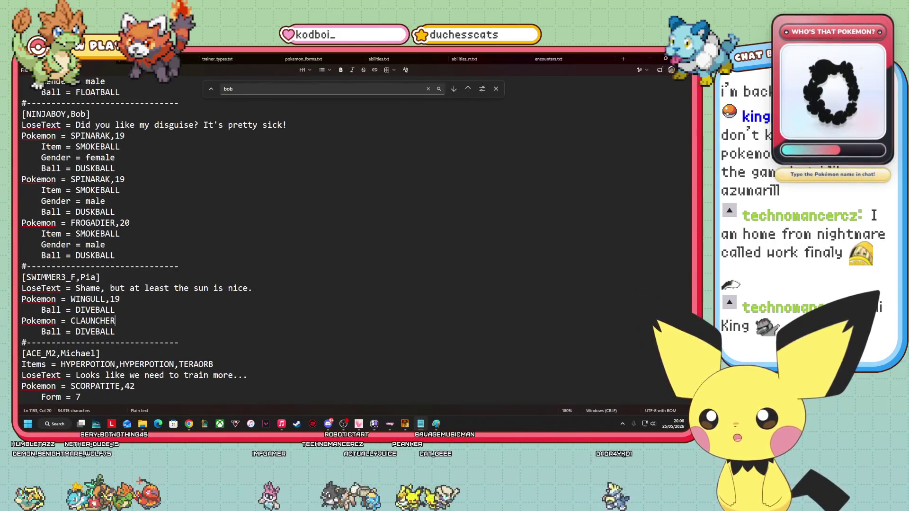
text(,20)
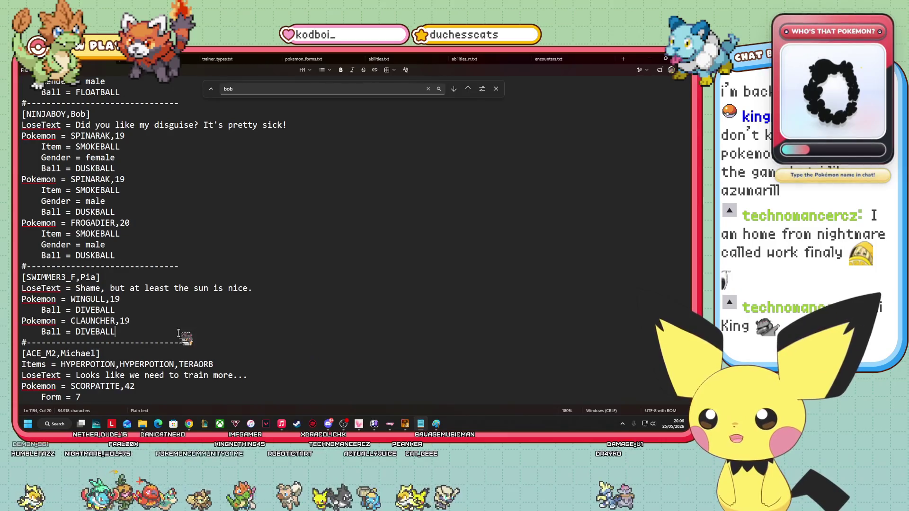
click(132, 310)
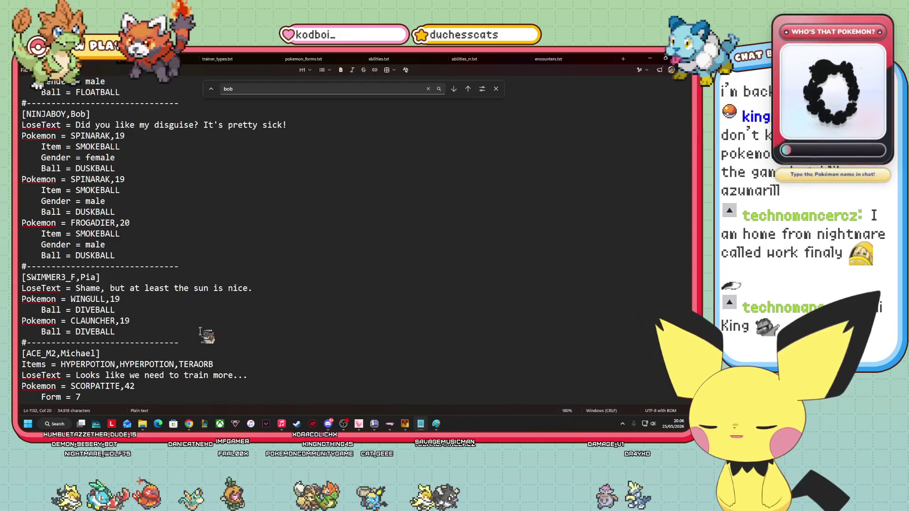
key(Return)
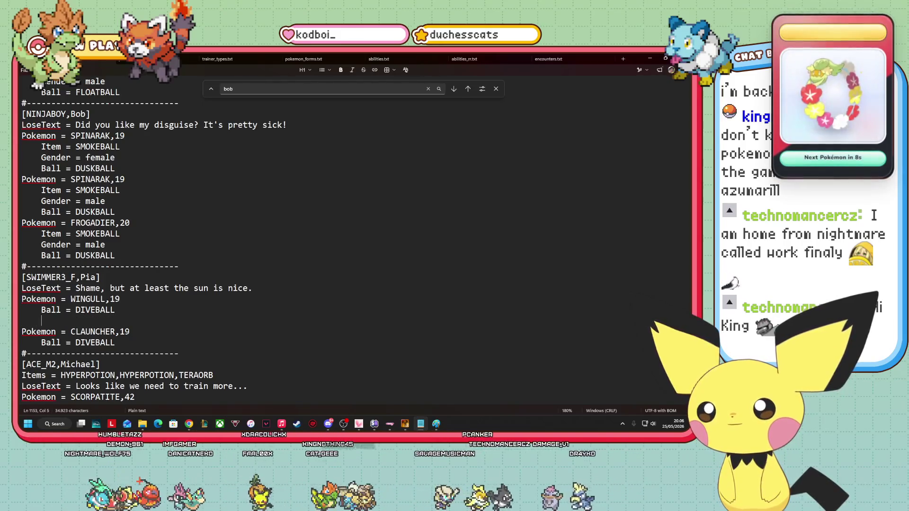
text(Gende)
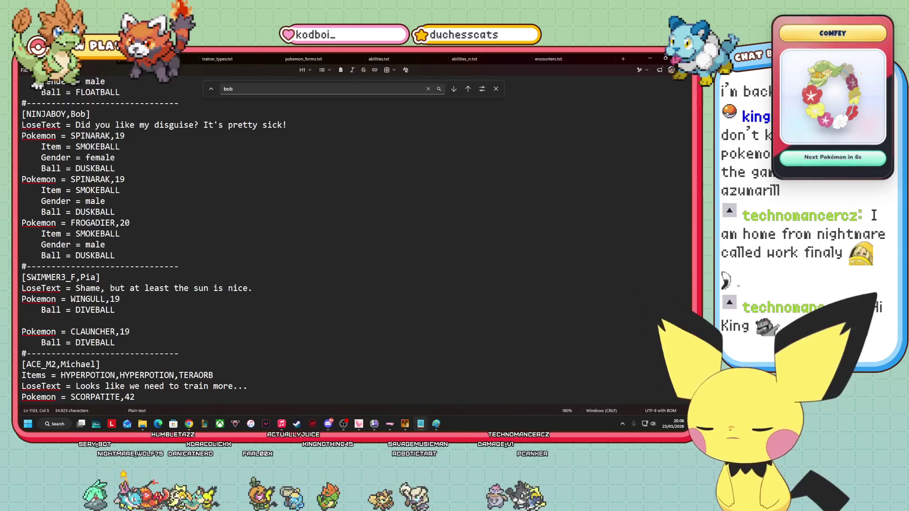
text(r =)
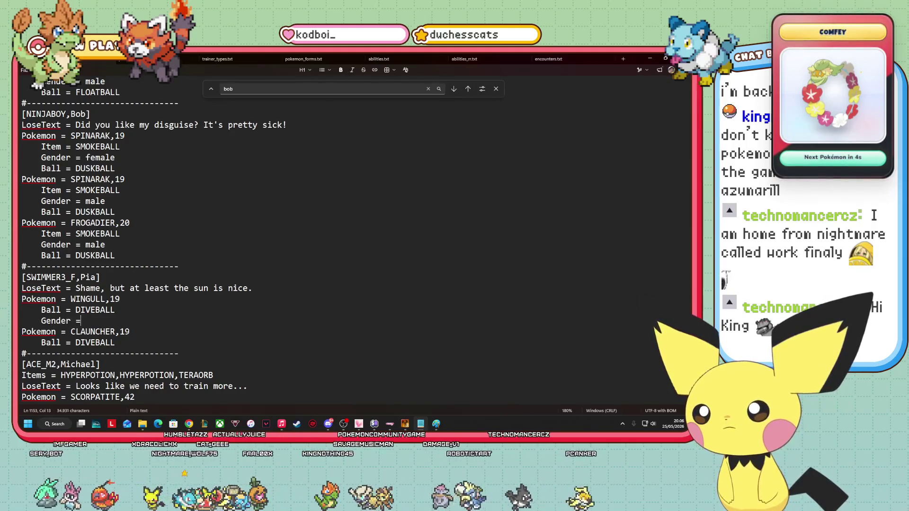
text( female)
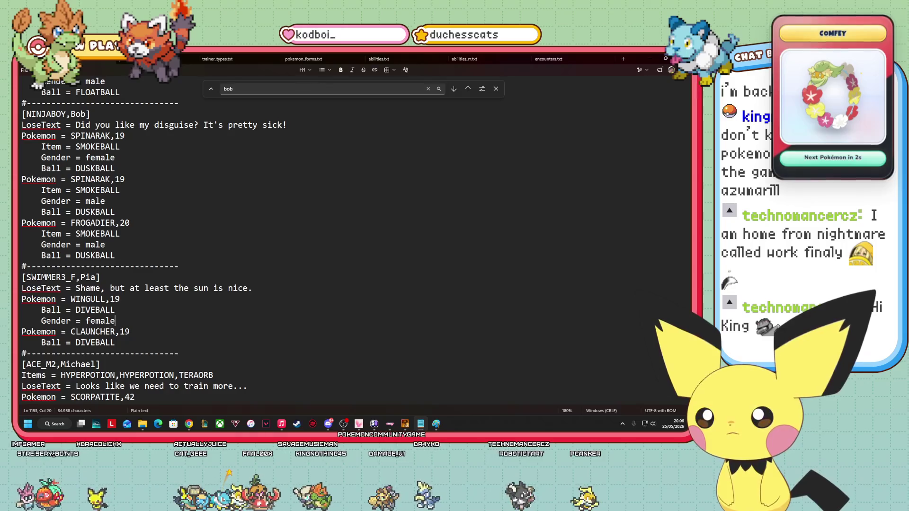
Start a 'Gender' line under Clauncher's ball line.
click(145, 342)
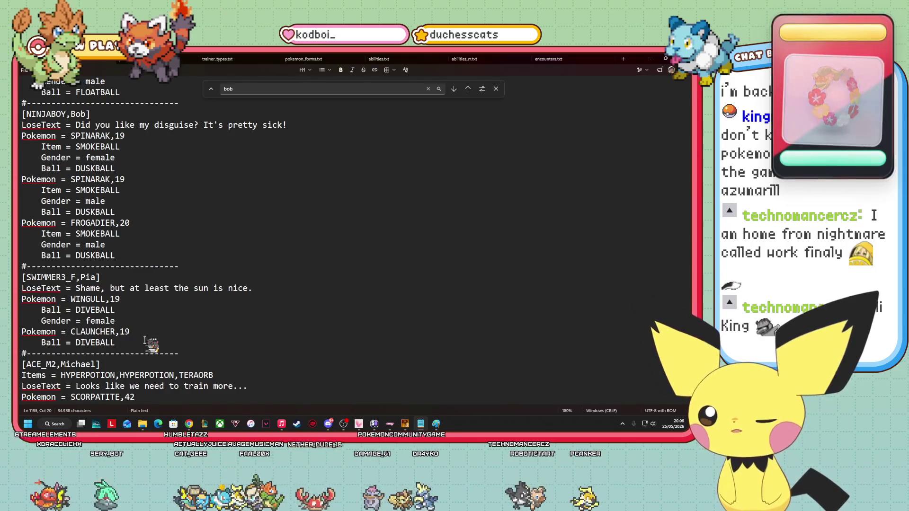
key(Return)
text(Fend)
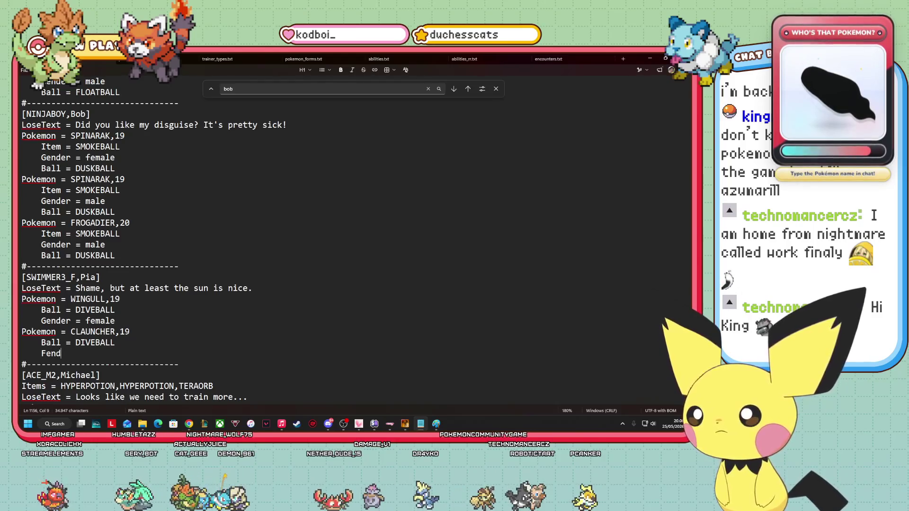
key(BackSpace)
key(BackSpace)
key(BackSpace)
text(Gender = female)
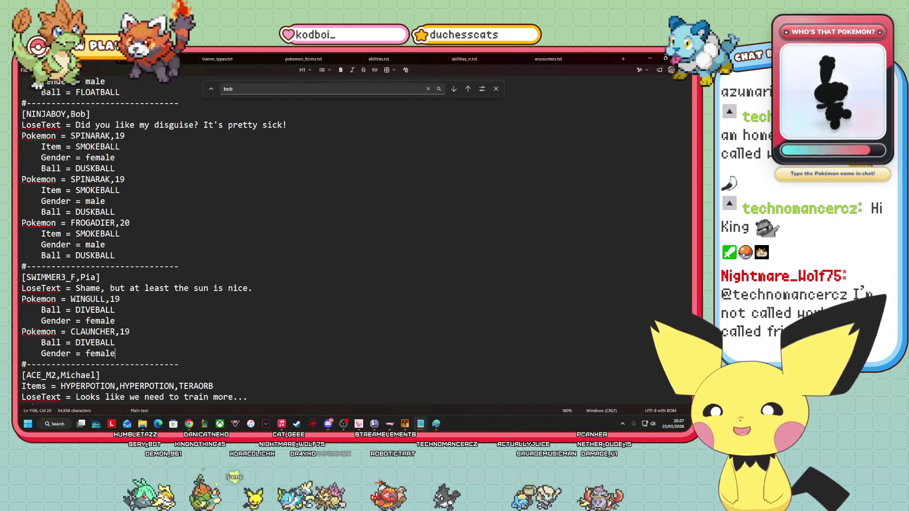
key(Up)
key(Up)
key(Up)
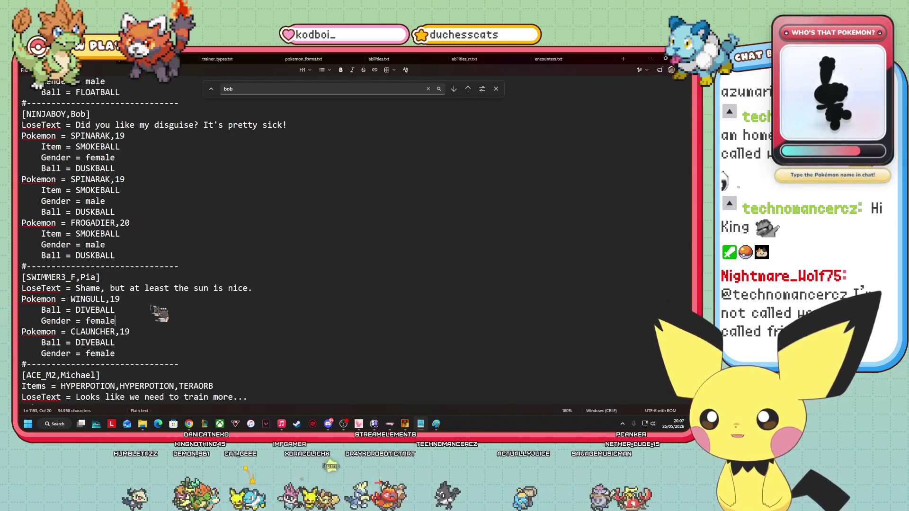
key(Up)
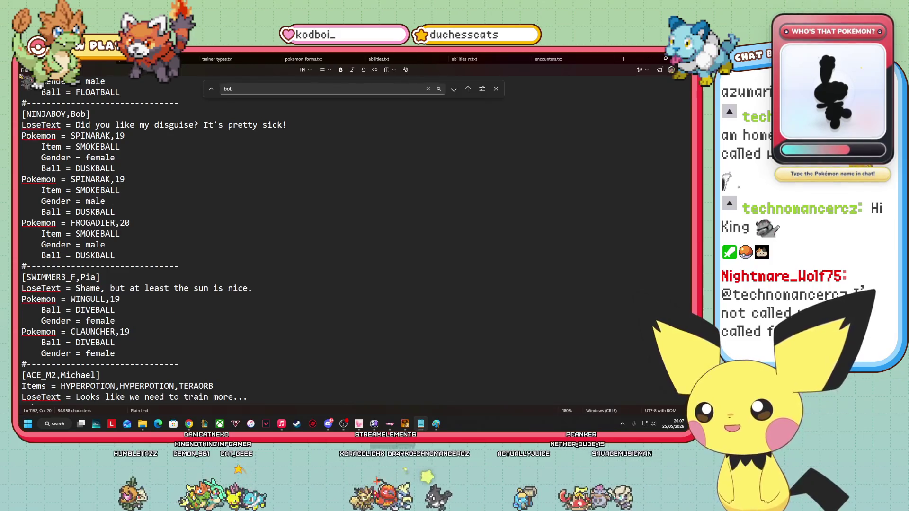
Save trainers.txt via File > Save.
click(24, 70)
click(28, 139)
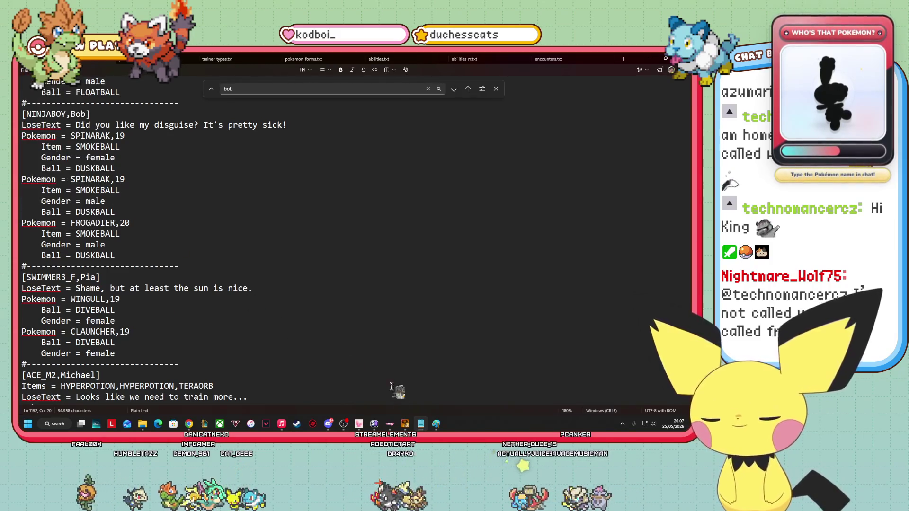
click(405, 424)
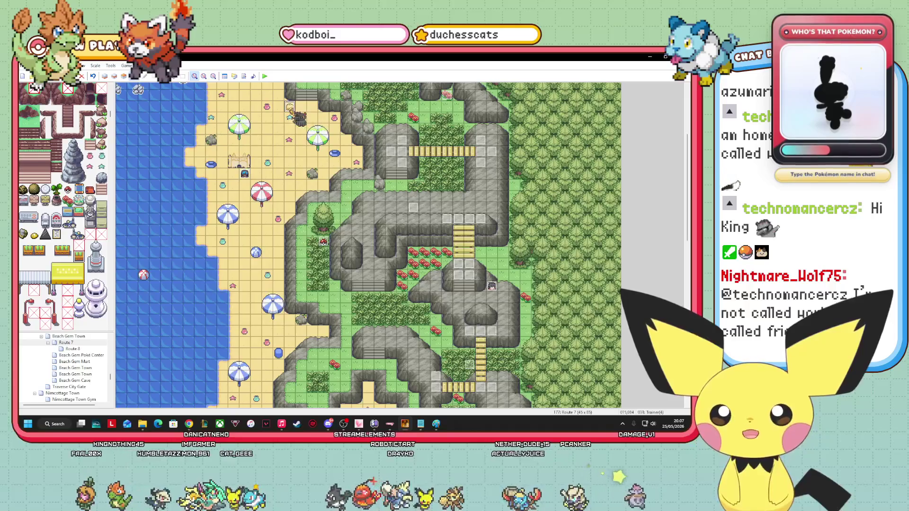
Change the trainer event's battle branch to TrainerBattle.start(:SWIMMER3_F, "Pia").
click(314, 115)
click(441, 195)
right_click(436, 191)
click(461, 205)
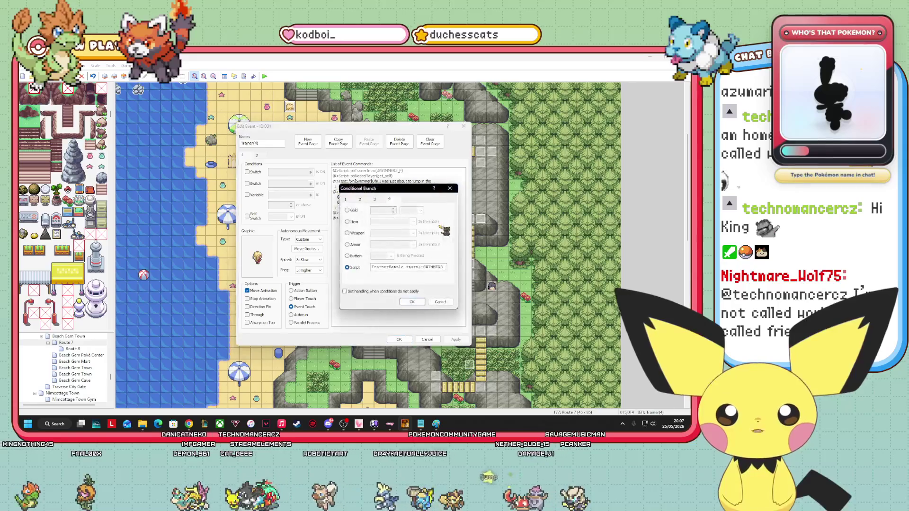
double_click(440, 267)
text(, "Hel")
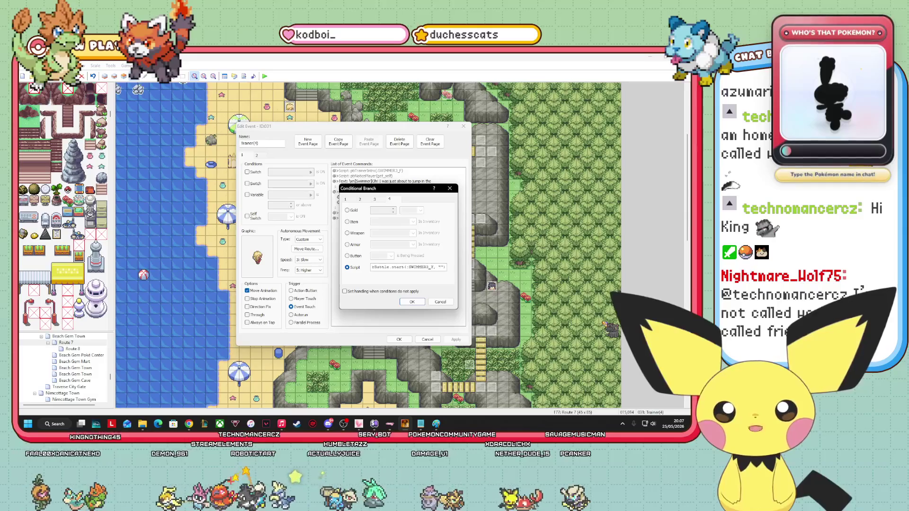
text(ie)
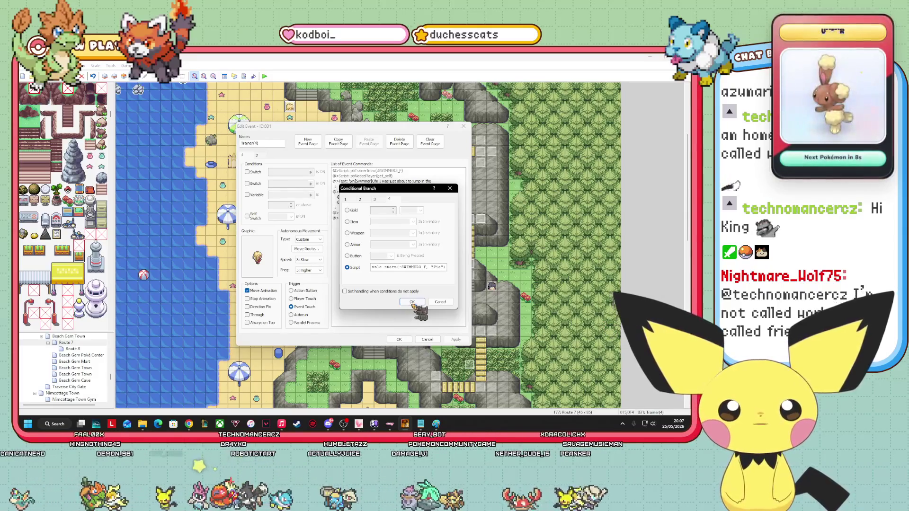
click(411, 302)
Rewrite Pia's greeting to 'Hey! Isn't the sun just so nice'.
click(387, 184)
right_click(387, 185)
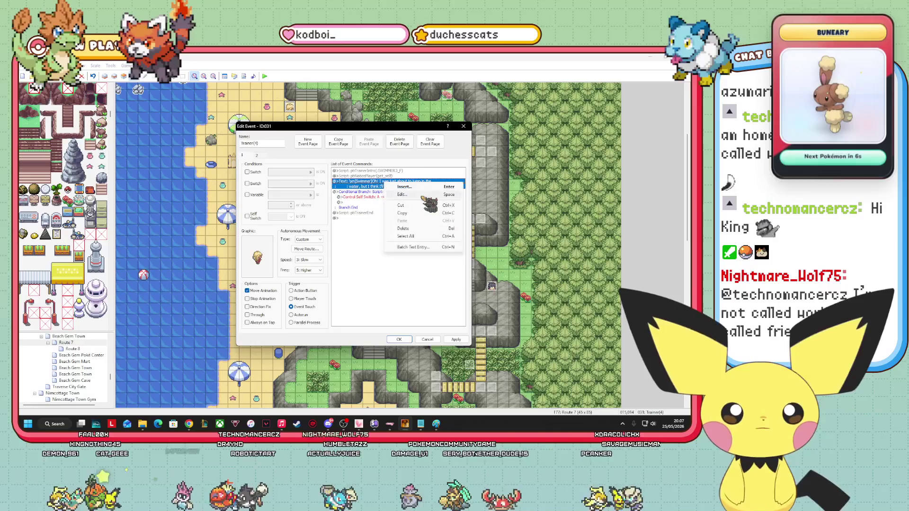
click(394, 196)
drag(390, 242, 380, 239)
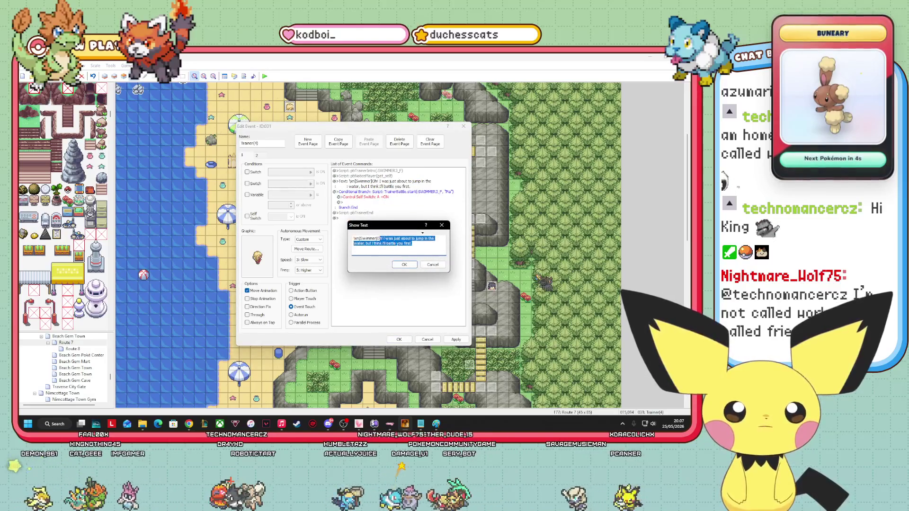
key(BackSpace)
text(Hey?)
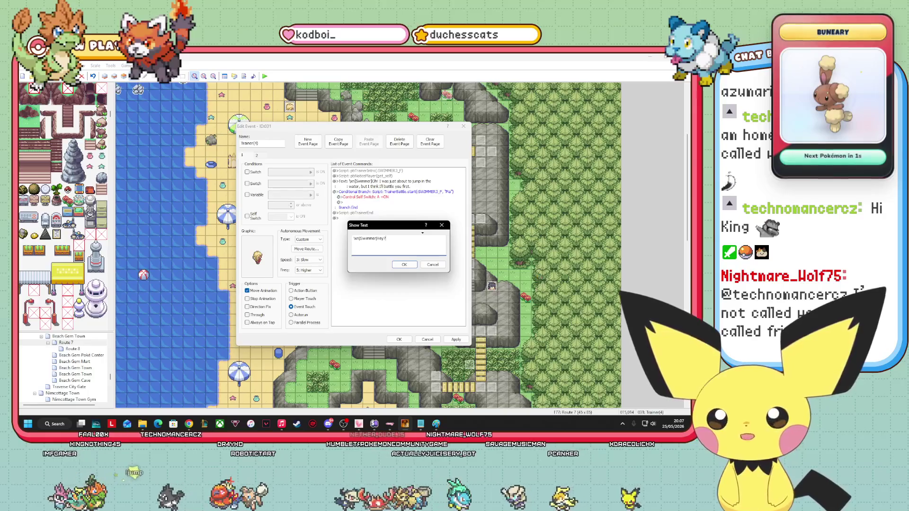
key(BackSpace)
text(! Is)
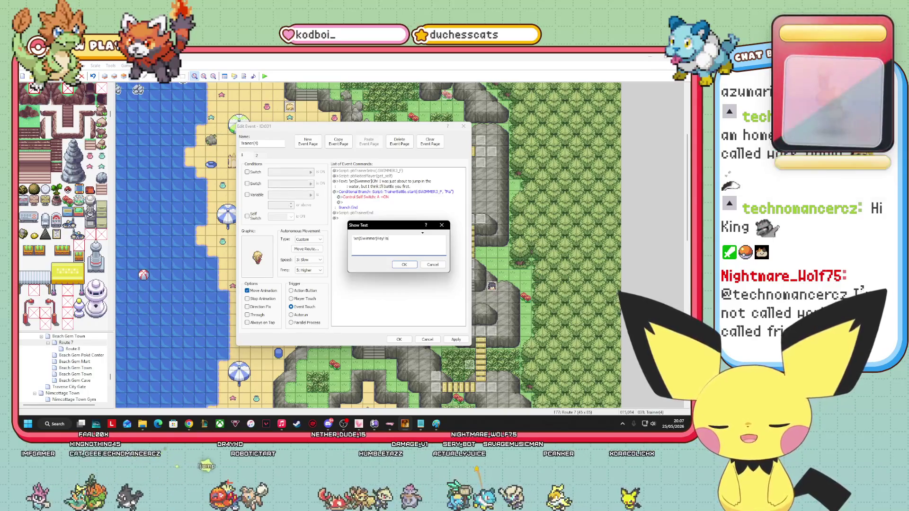
text(n't the sun just so nice?)
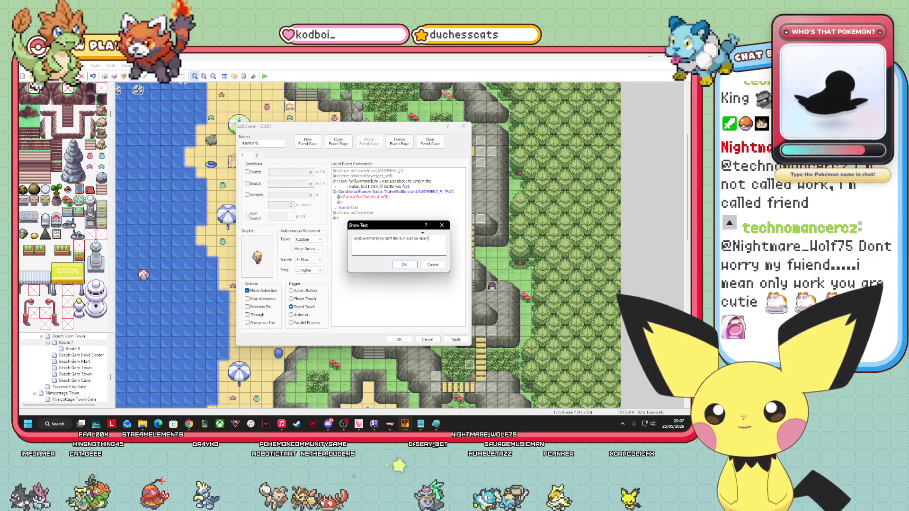
click(405, 265)
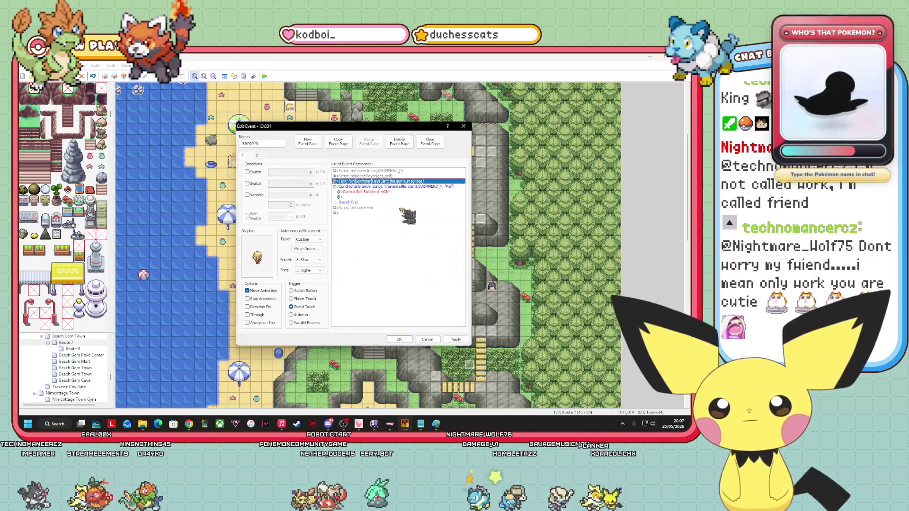
Insert a Show Text line: 'Let's have a battle while it bathes us in its light.'.
right_click(395, 188)
click(414, 191)
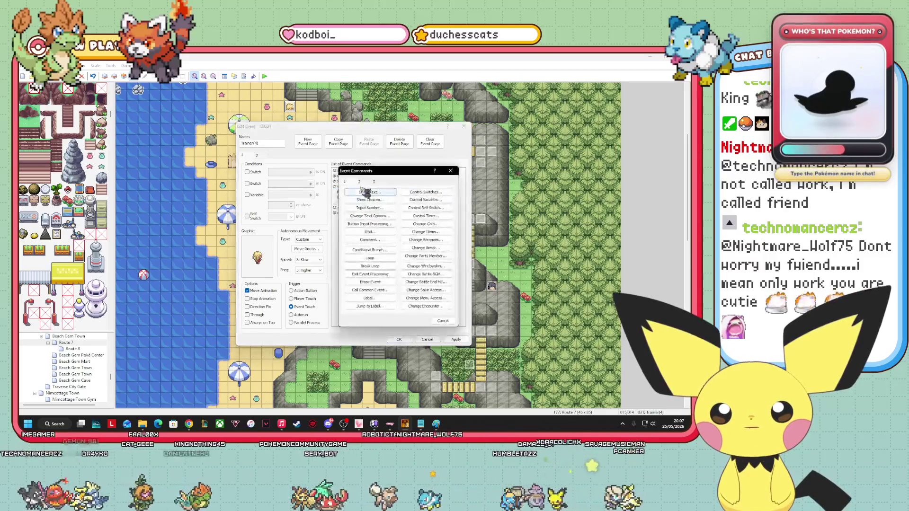
click(370, 192)
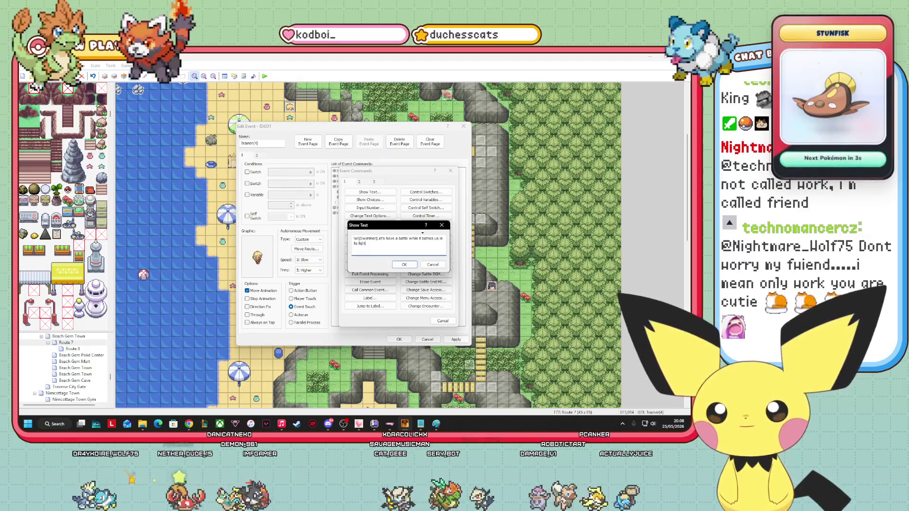
click(404, 264)
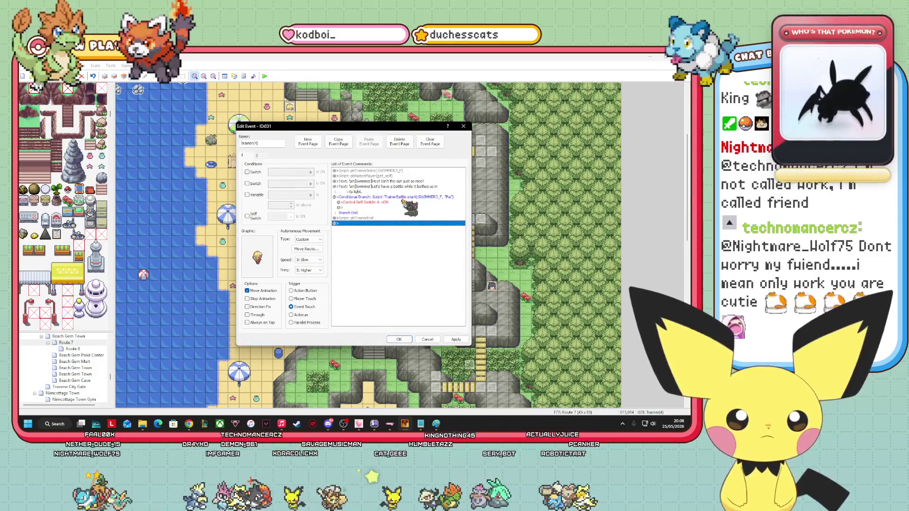
click(402, 197)
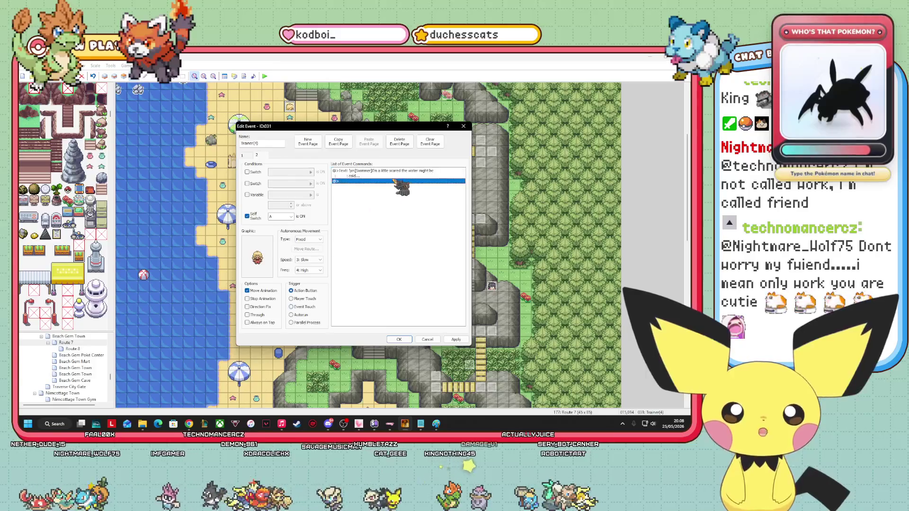
Replace the defeated line with 'A bathe in the sun was really what I needed.' plus 'Thank you!'.
right_click(384, 171)
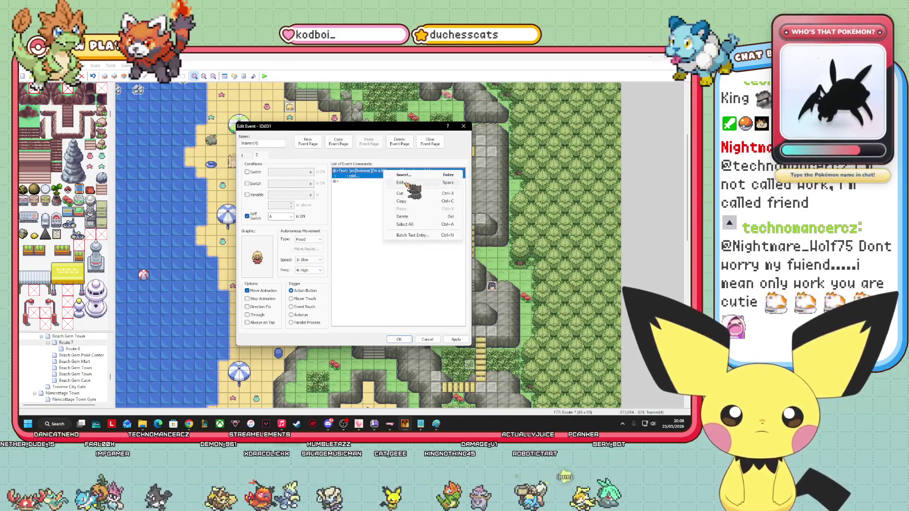
click(405, 182)
key(BackSpace)
text(A)
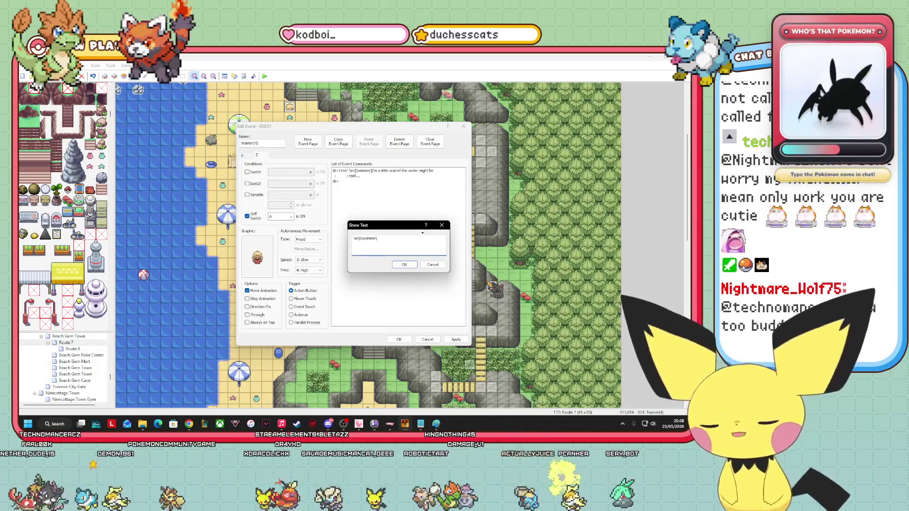
text( bathe)
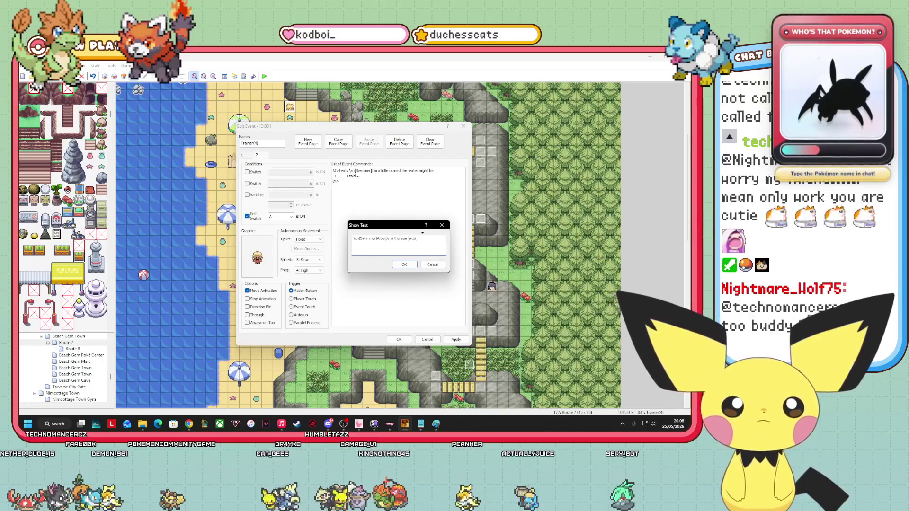
text( in the sun was really what I needed.)
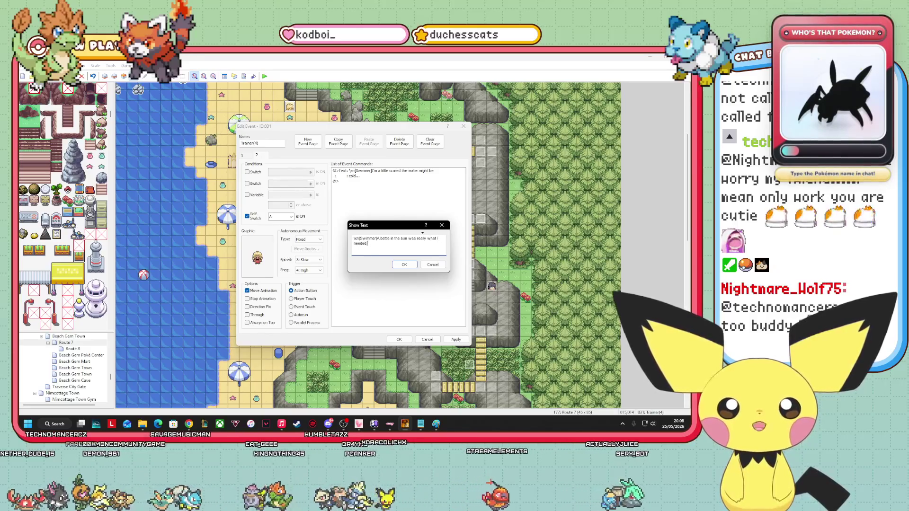
click(404, 265)
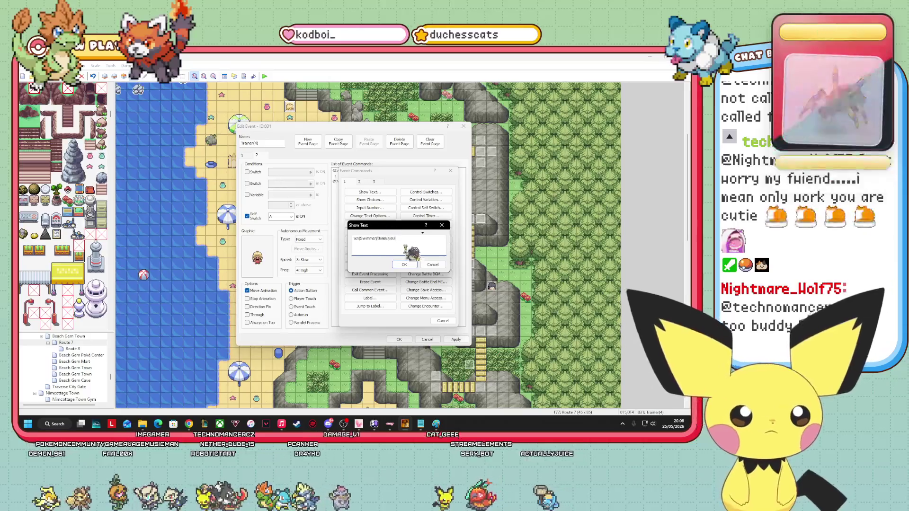
click(404, 265)
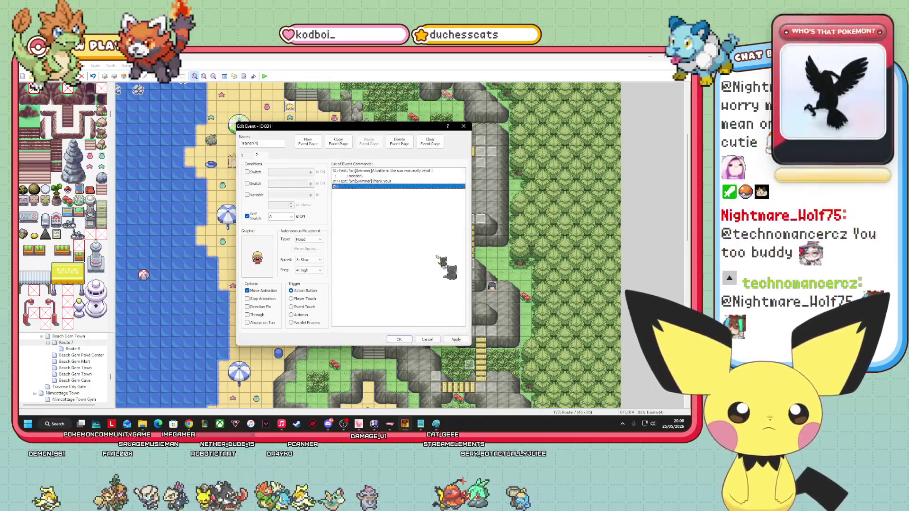
Apply and close the event, then select Pia's entry in trainers.txt.
click(456, 340)
click(404, 340)
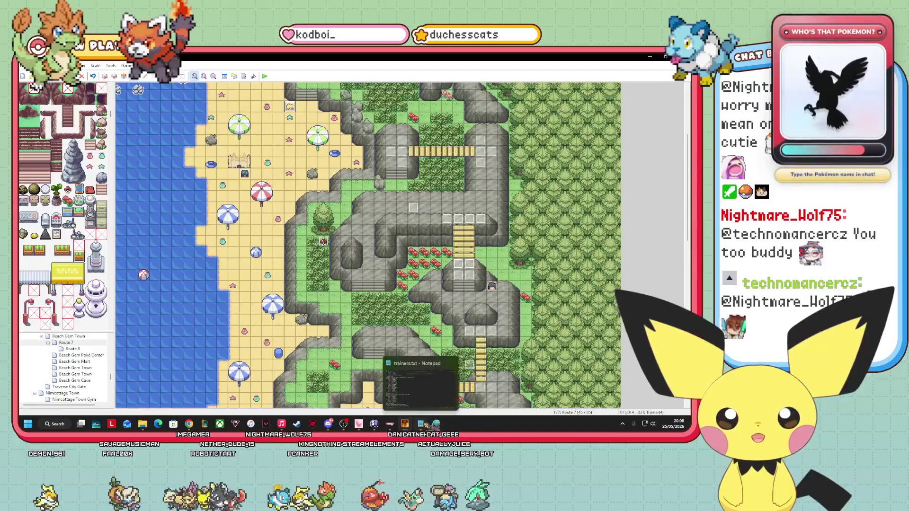
click(421, 424)
mouse_move(136, 353)
mouse_down()
mouse_move(28, 309)
mouse_move(23, 266)
mouse_up()
Copy Pia's [SWIMMER3_F,Pia] entry and paste a duplicate directly below it.
right_click(83, 296)
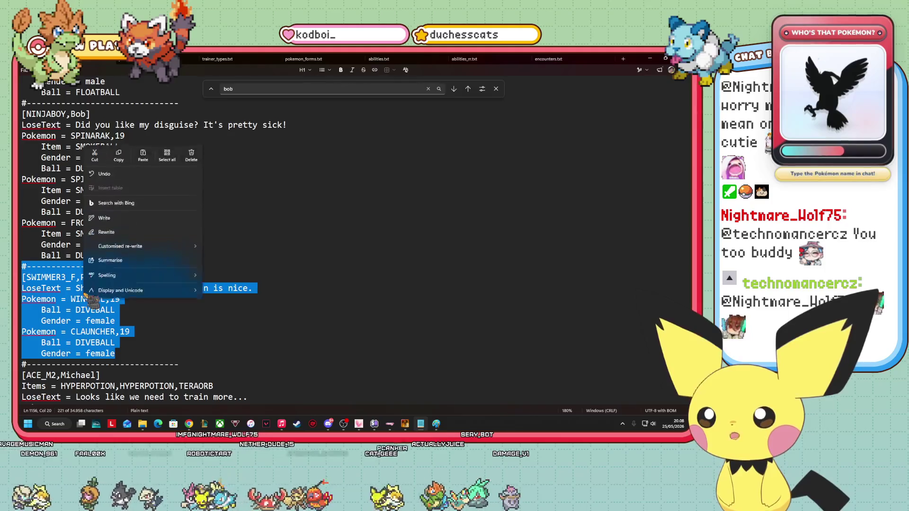
click(119, 151)
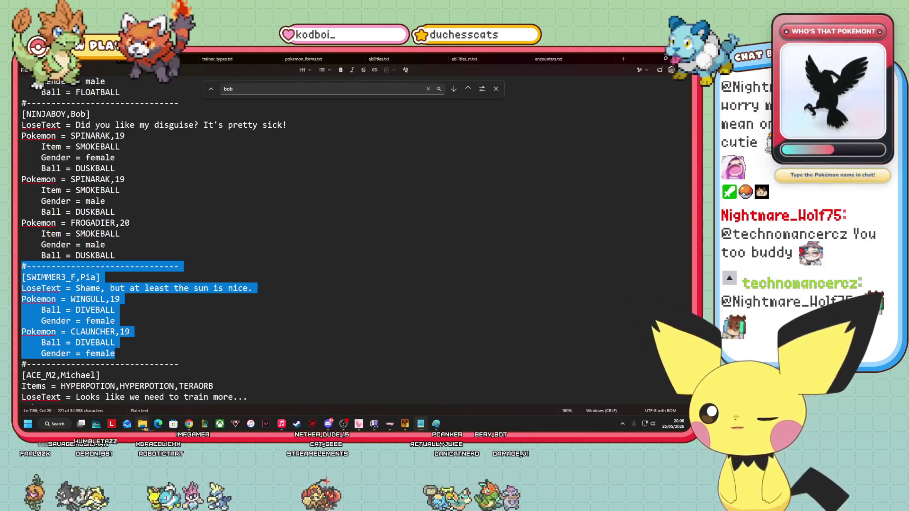
mouse_move(143, 424)
click(103, 388)
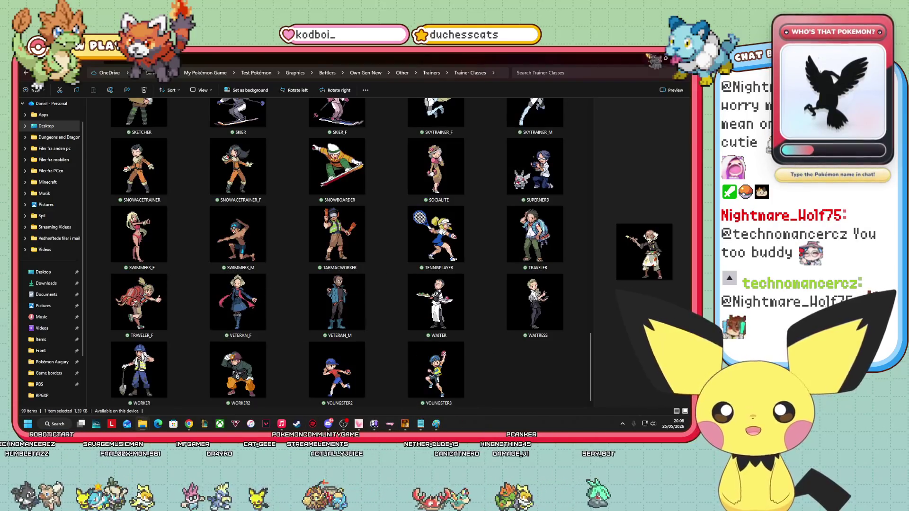
key(alt+Tab)
right_click(80, 312)
click(108, 195)
click(143, 356)
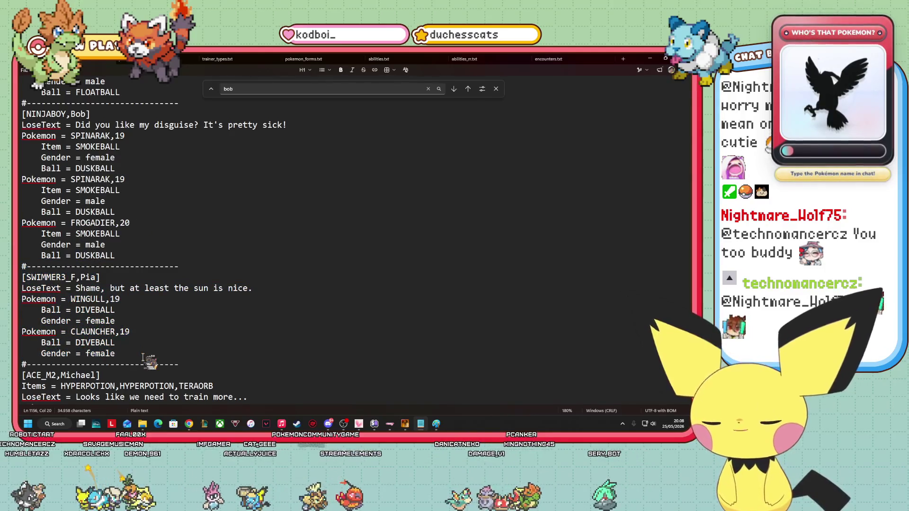
key(Return)
key(ctrl+v)
key(Down)
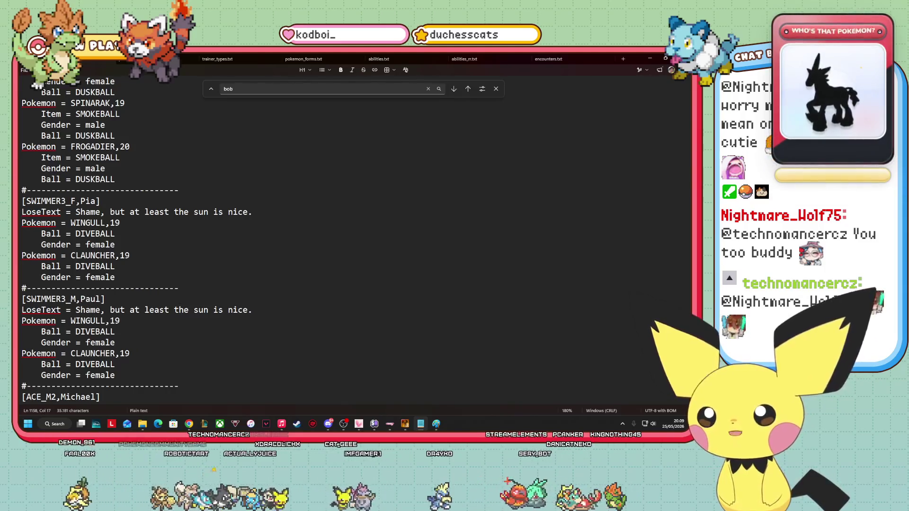
mouse_move(254, 311)
mouse_down()
mouse_move(76, 322)
mouse_move(79, 314)
mouse_up()
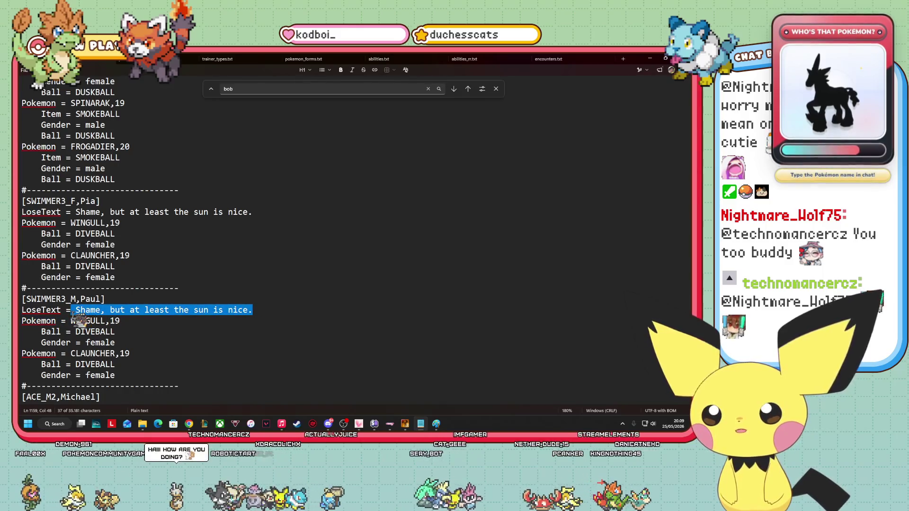
key(alt+Tab)
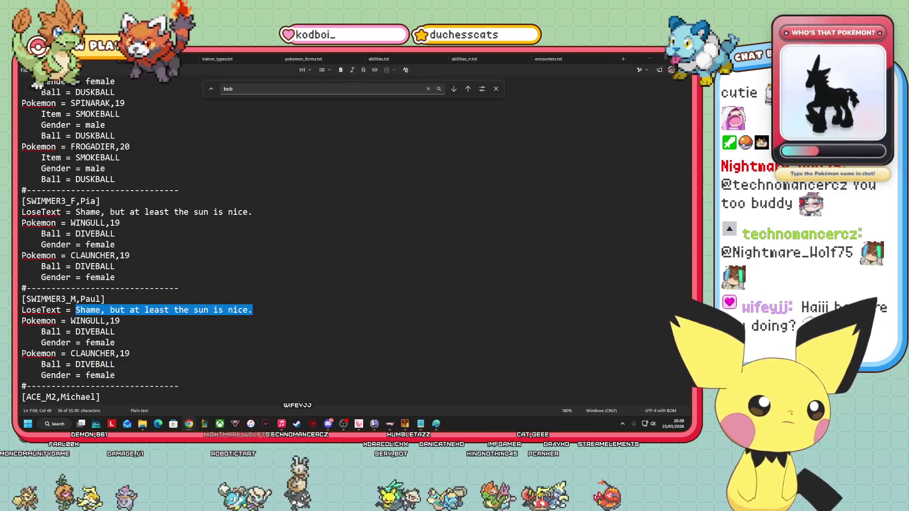
click(158, 321)
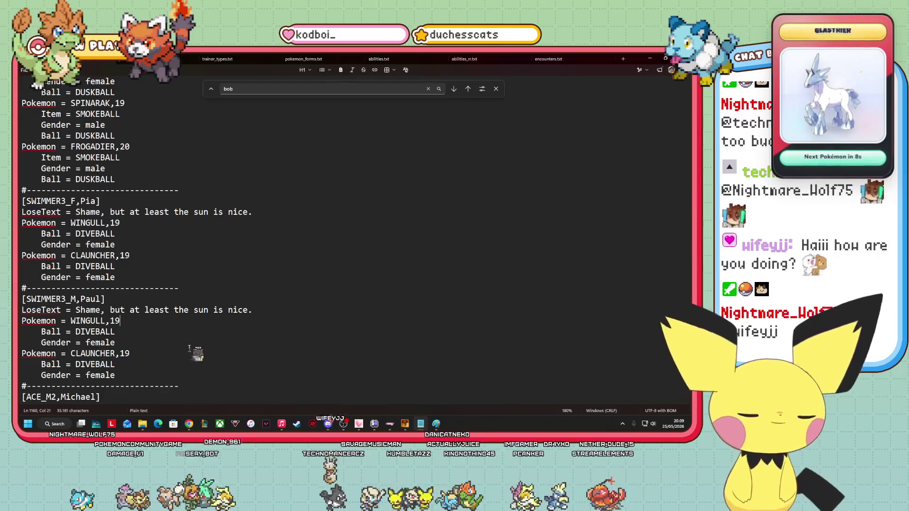
mouse_move(143, 424)
mouse_move(189, 424)
click(354, 390)
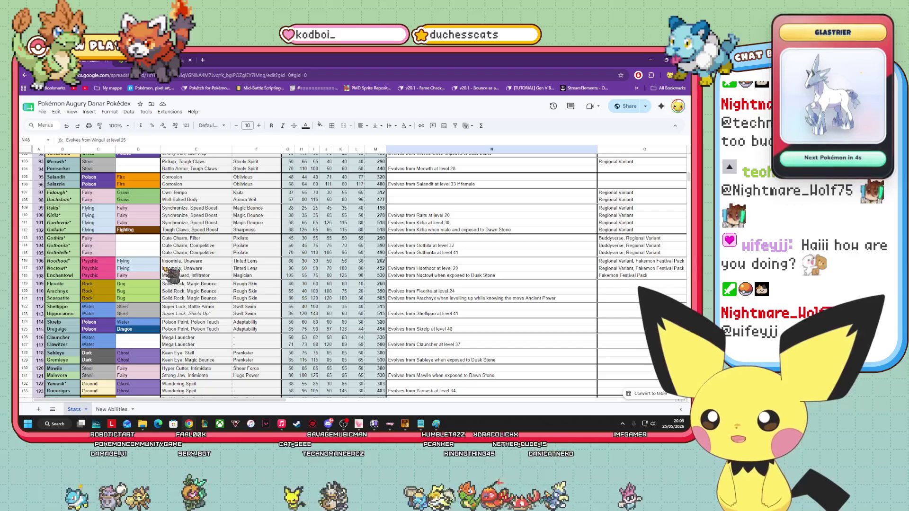
Look up Skrelp and Shellippo on the Stats sheet, then return to trainers.txt.
scroll(165, 272, down, 1)
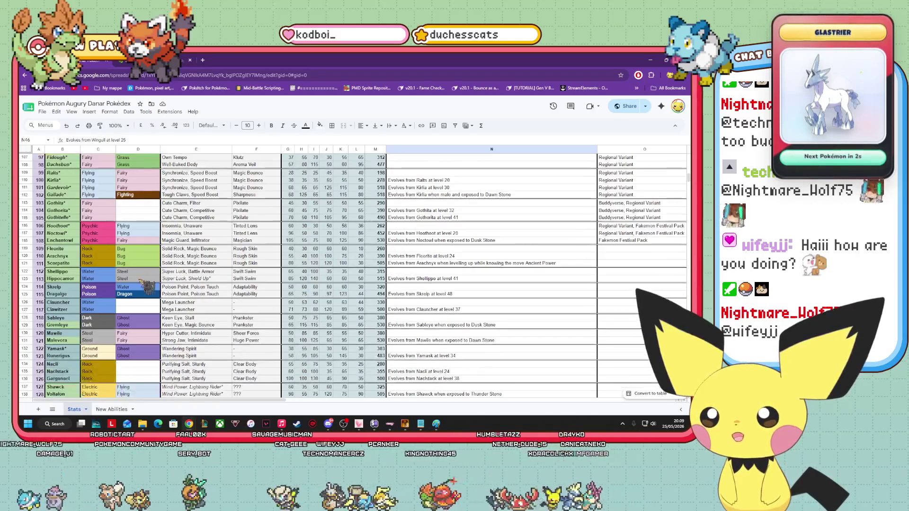
click(60, 287)
click(59, 271)
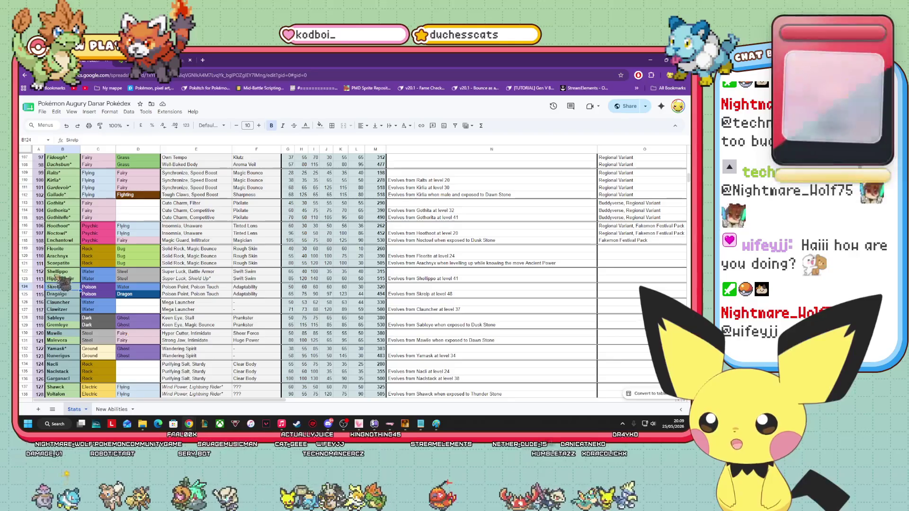
scroll(60, 272, down, 1)
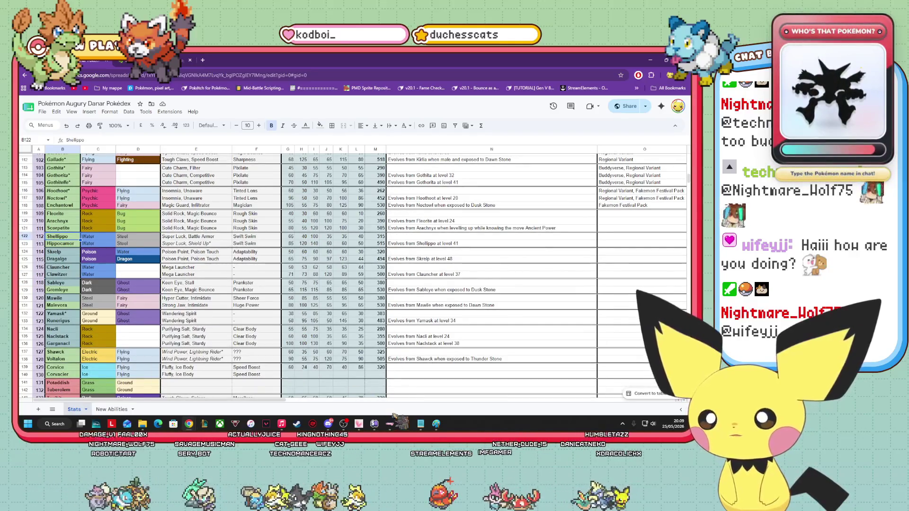
mouse_move(420, 424)
click(420, 374)
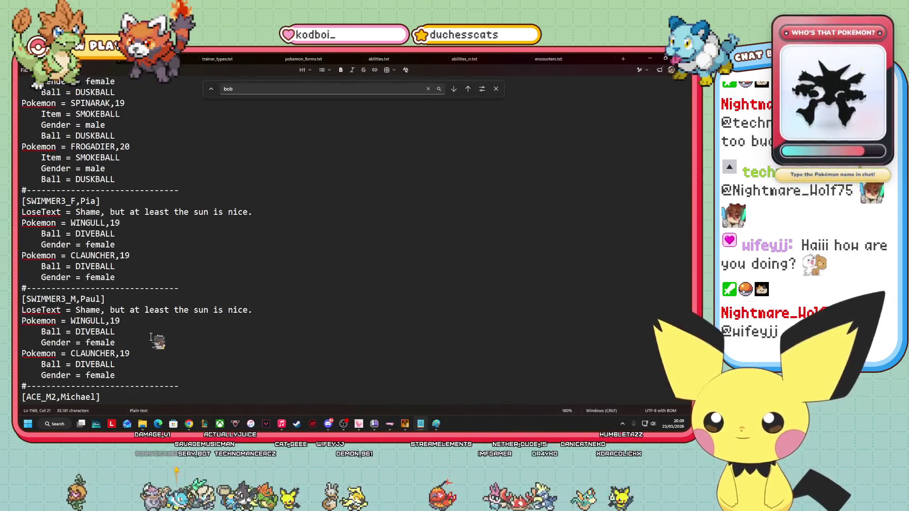
Replace Paul's WINGULL with SKRELP and change CLAUNCHER to SHELLIPPO.
click(106, 321)
double_click(106, 322)
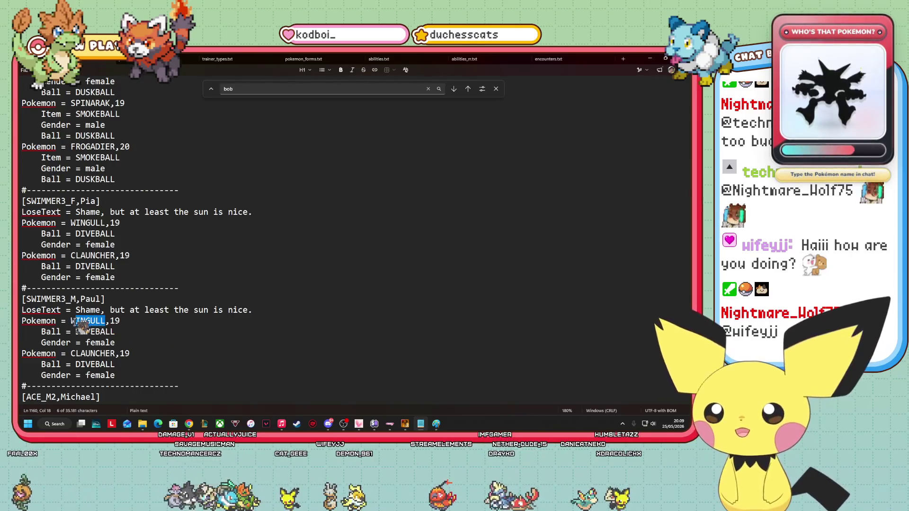
text(skre)
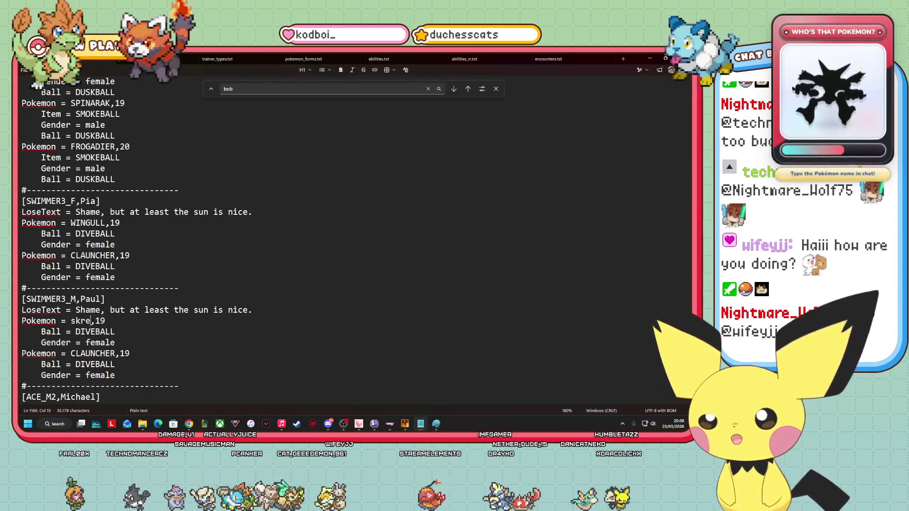
click(115, 354)
key(BackSpace)
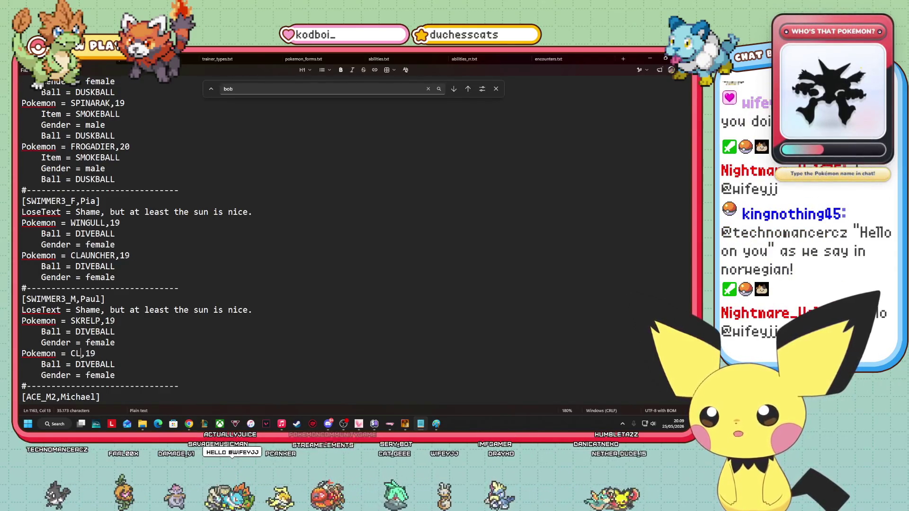
text(SHELLIPPO)
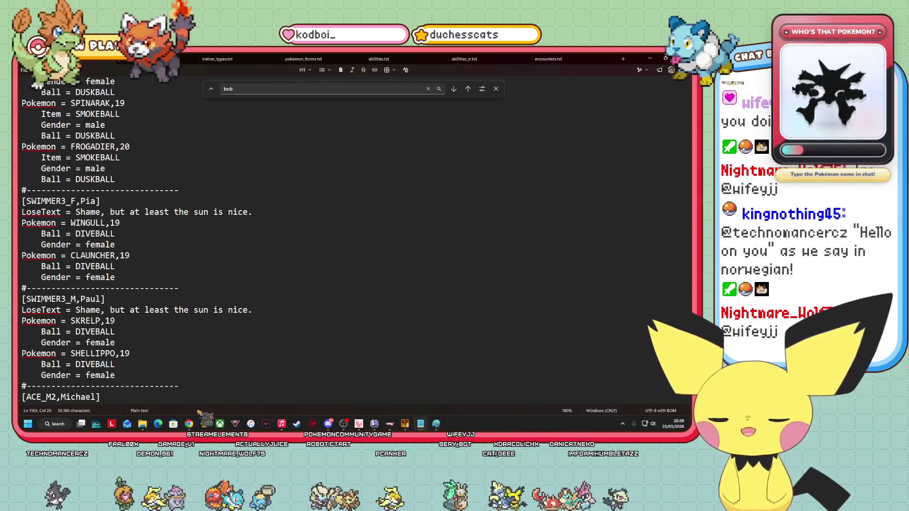
Cross-check the Pokémon Augury Pokédex spreadsheet, then return to trainers.txt.
mouse_move(189, 423)
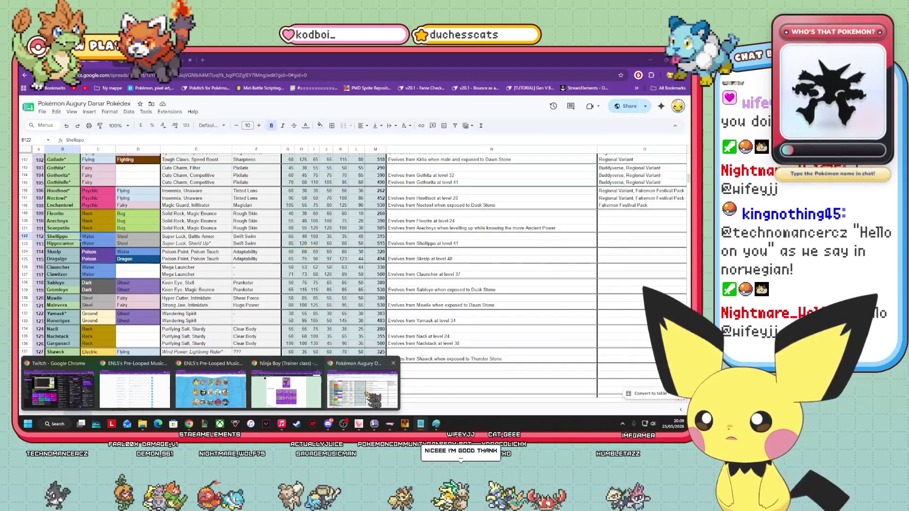
click(365, 391)
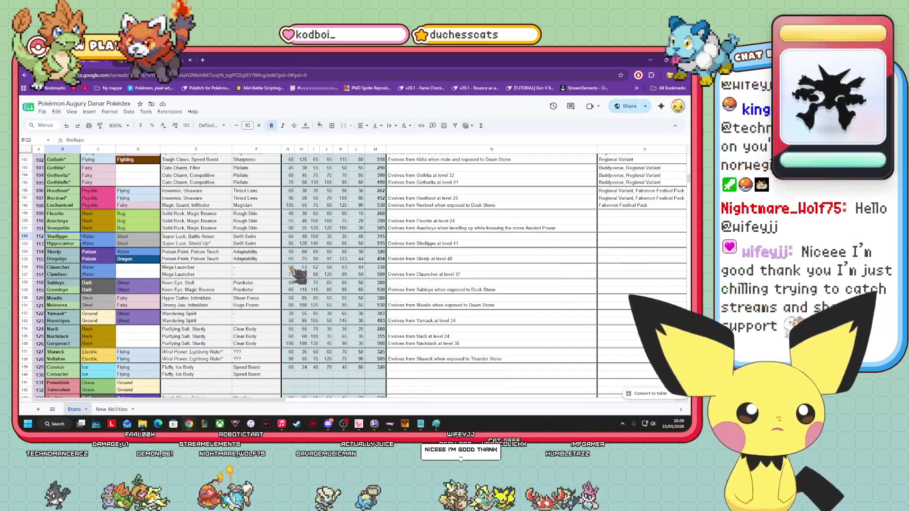
click(650, 60)
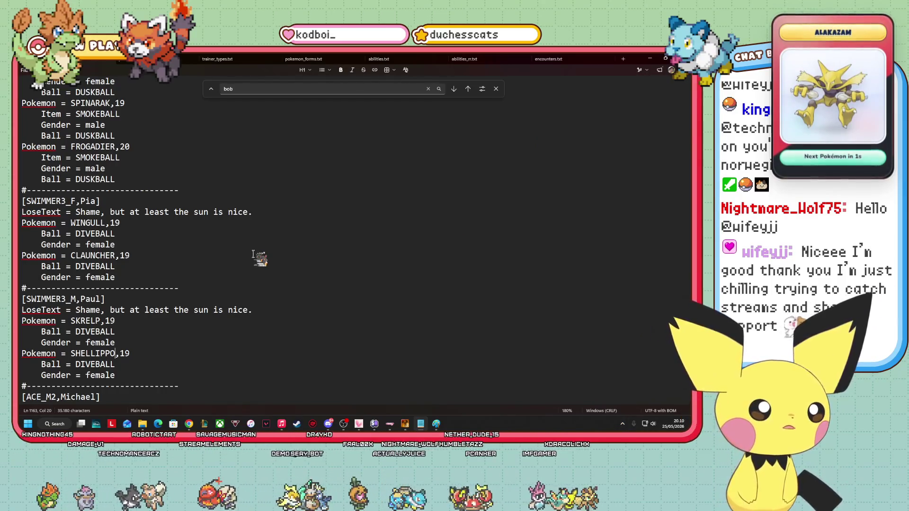
click(404, 423)
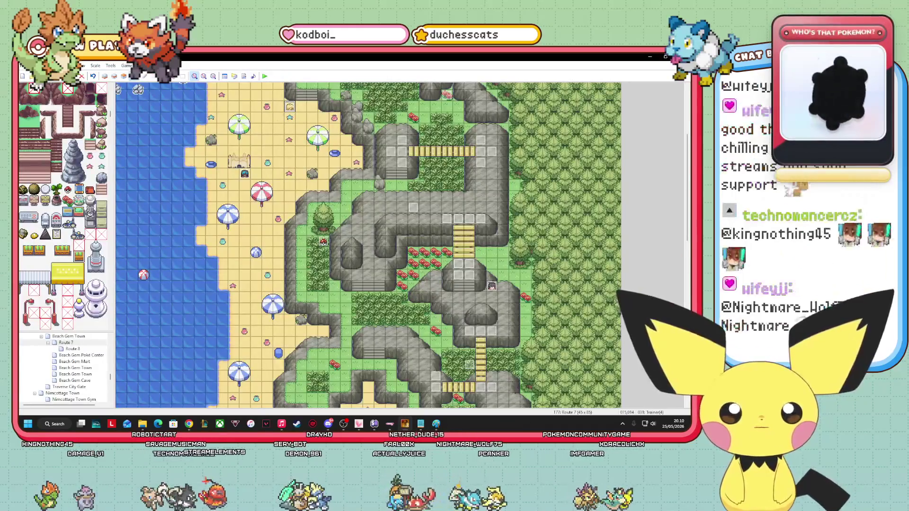
key(F7)
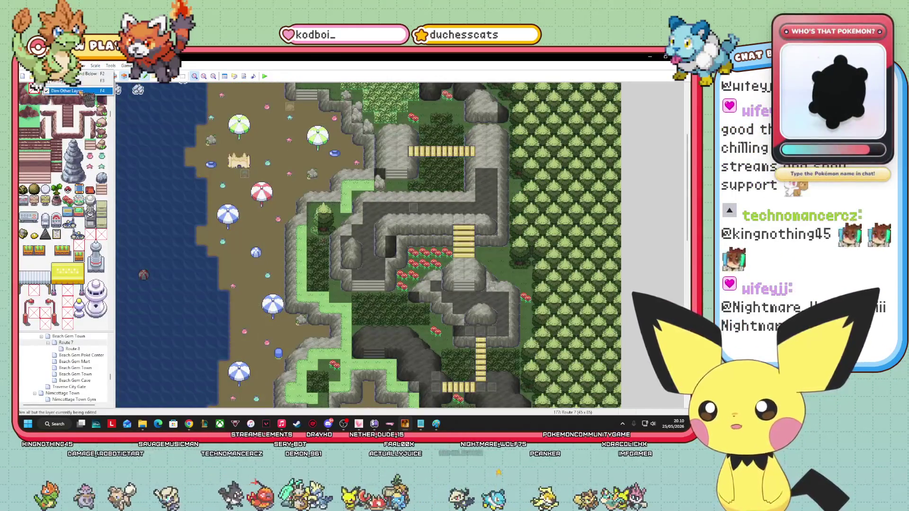
key(F5)
drag(688, 227, 686, 192)
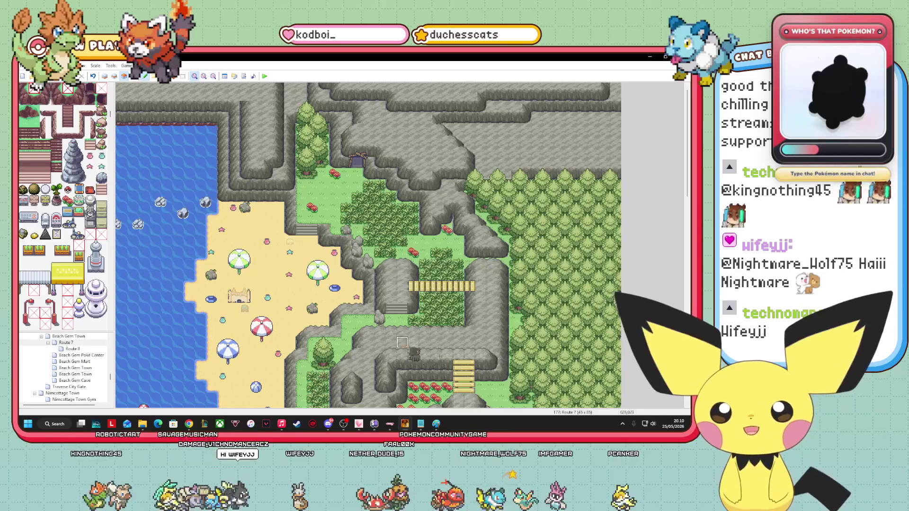
scroll(559, 343, down, 10)
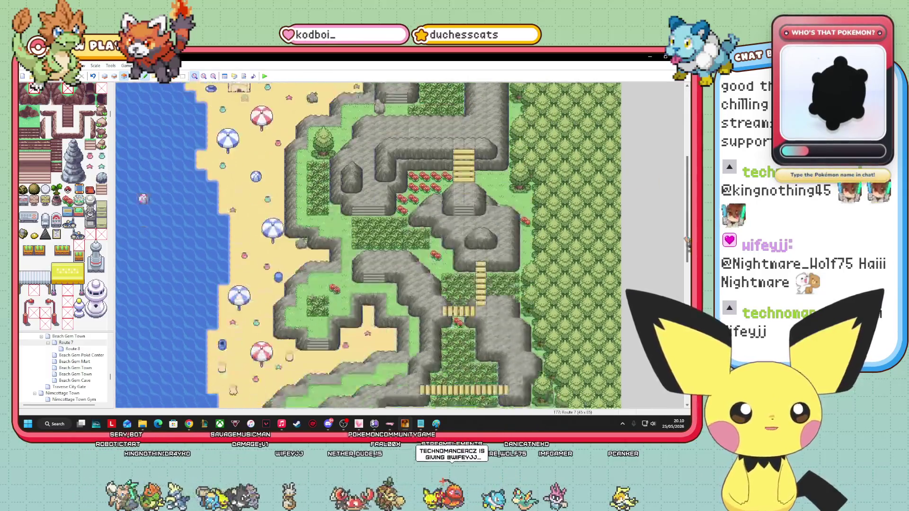
scroll(368, 245, up, 10)
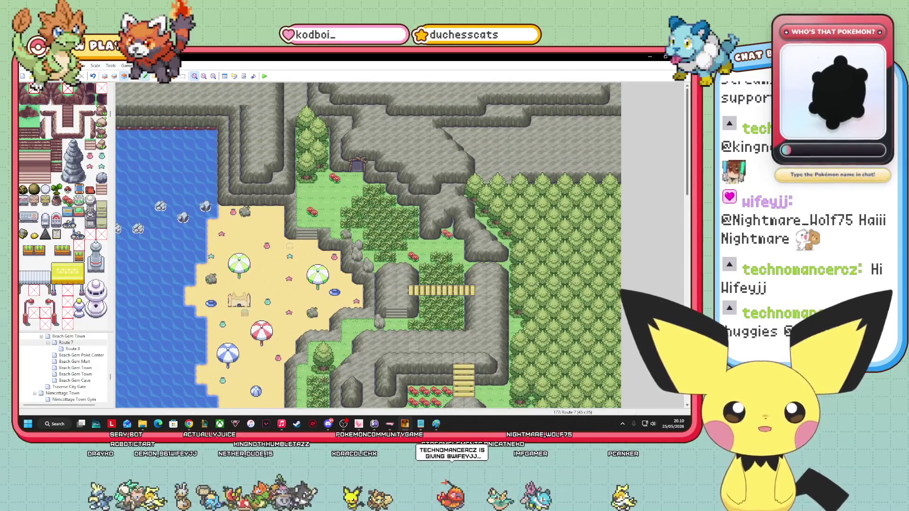
key(F7)
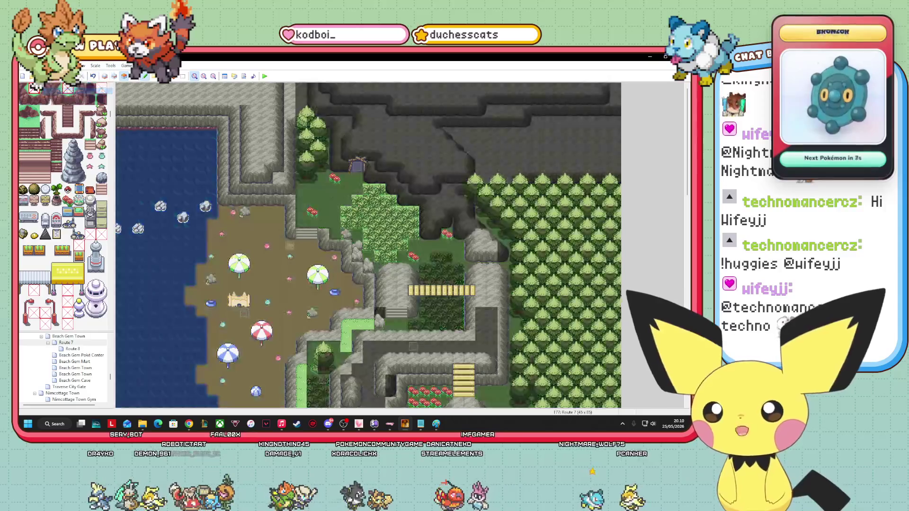
scroll(106, 125, down, 3)
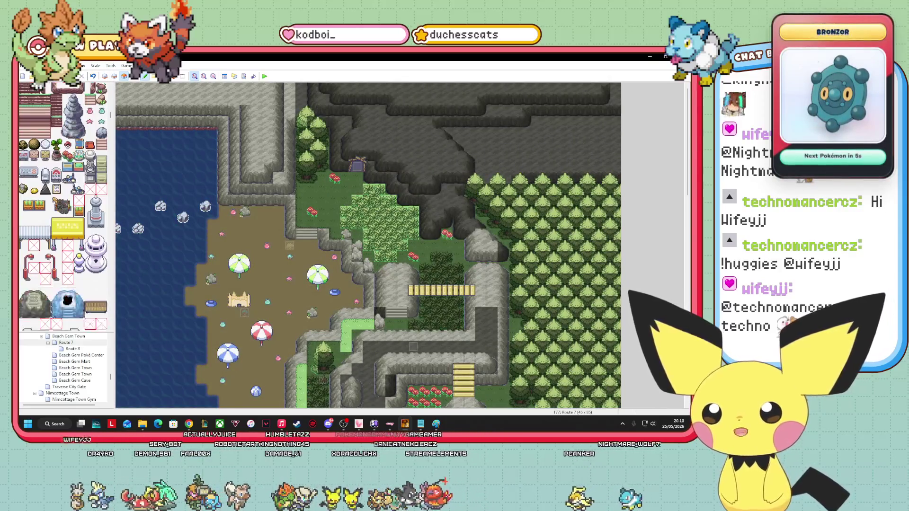
scroll(106, 125, down, 15)
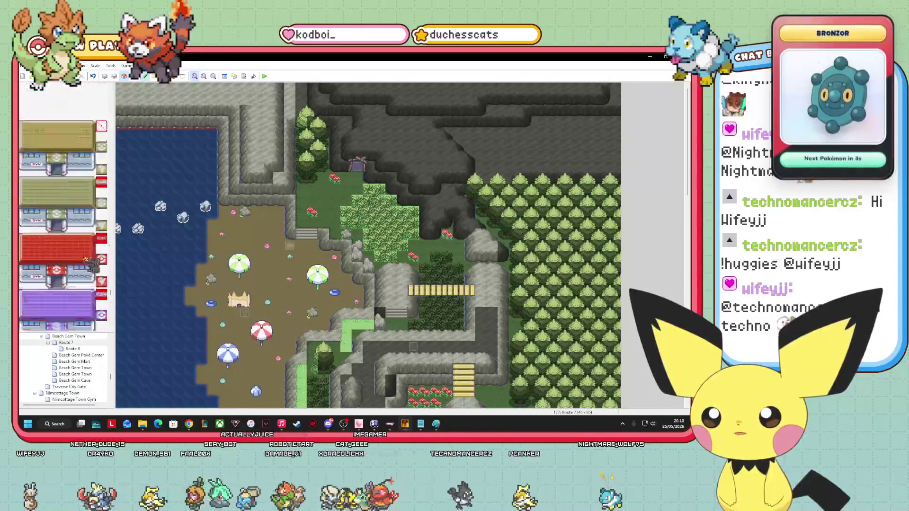
scroll(64, 207, up, 10)
click(24, 194)
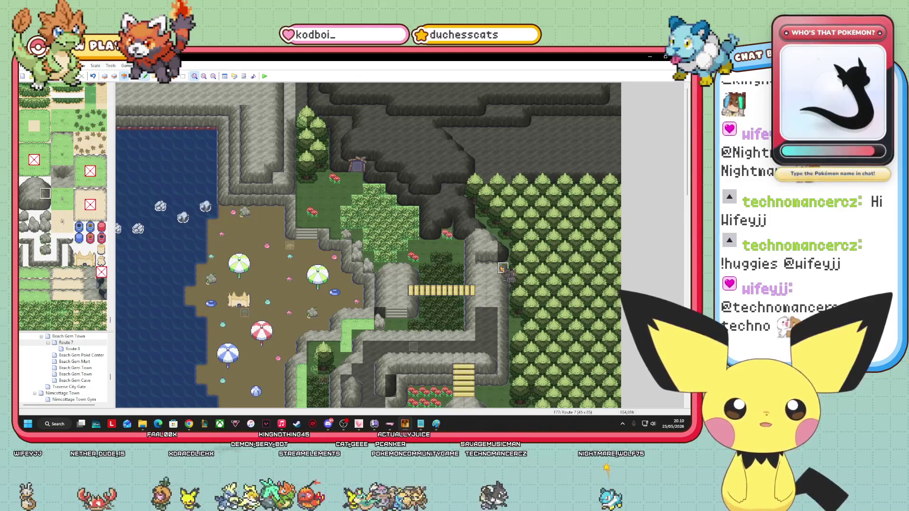
click(37, 195)
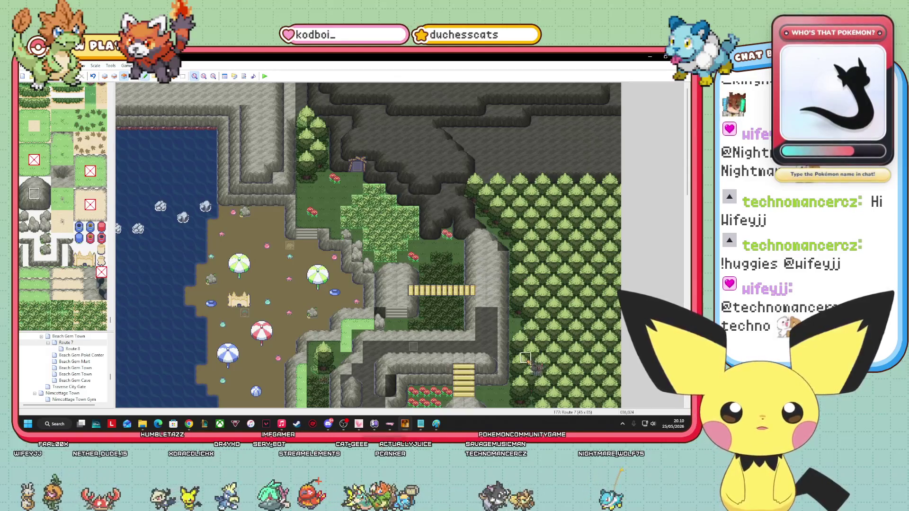
click(135, 75)
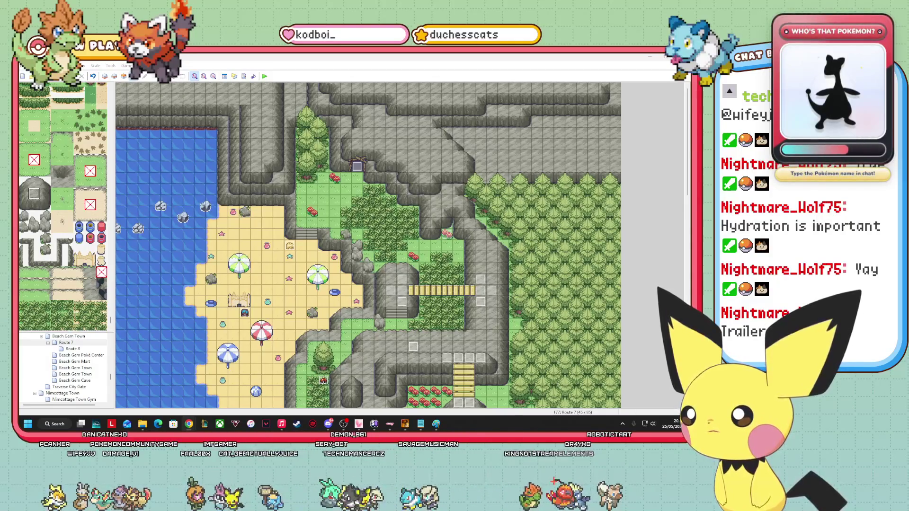
Switch from RPG Maker XP to the browser showing the Pokémon Rouge Version Teaser video.
key(alt+Tab)
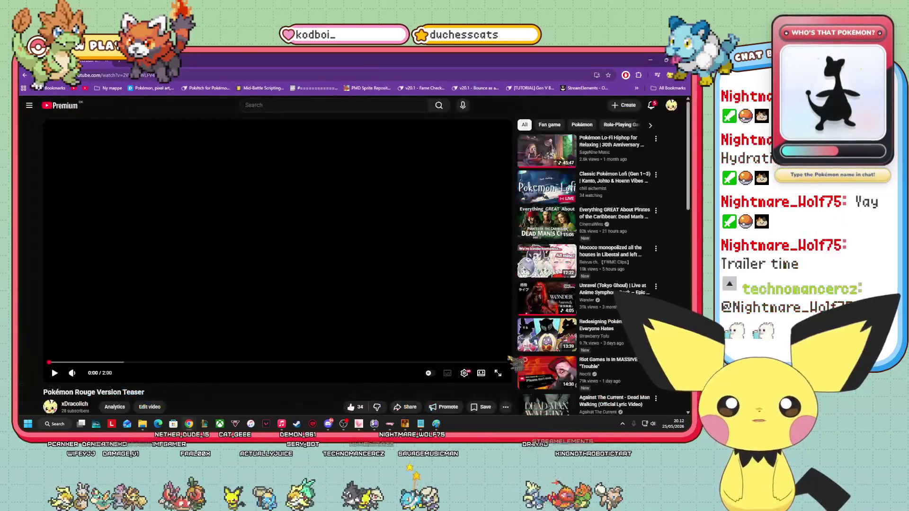
View the teaser full screen, then go back through the channel pages to its watch page.
click(498, 373)
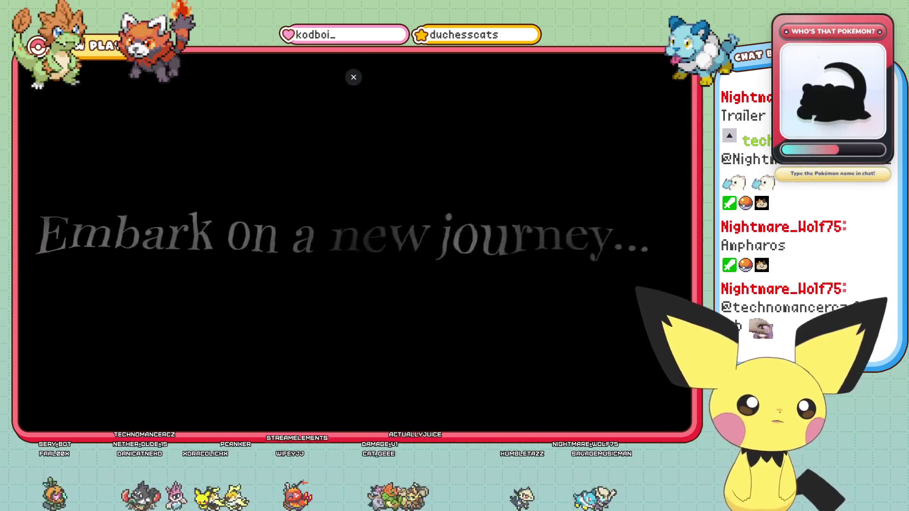
key(alt+Left)
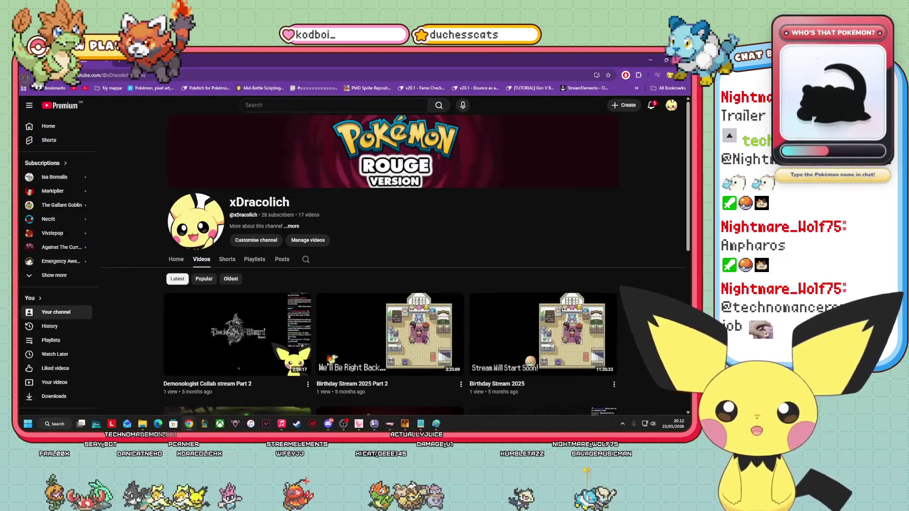
key(alt+Left)
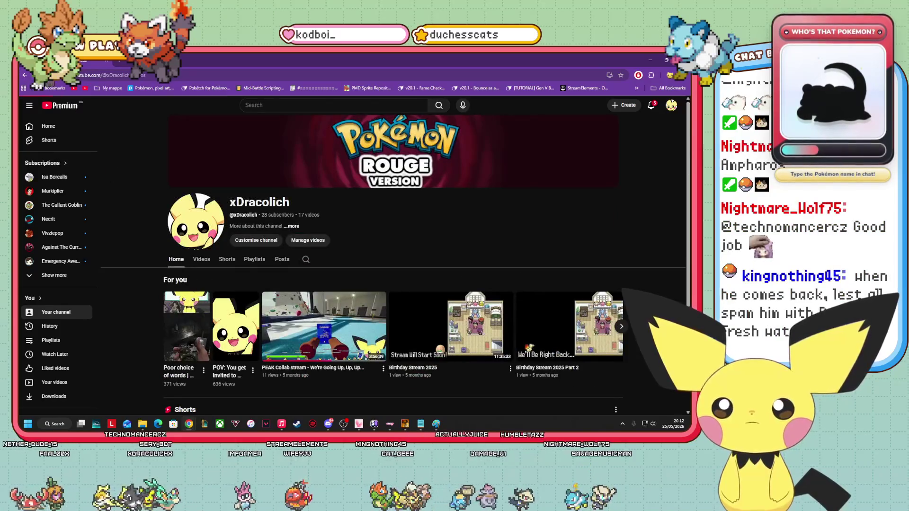
key(alt+Left)
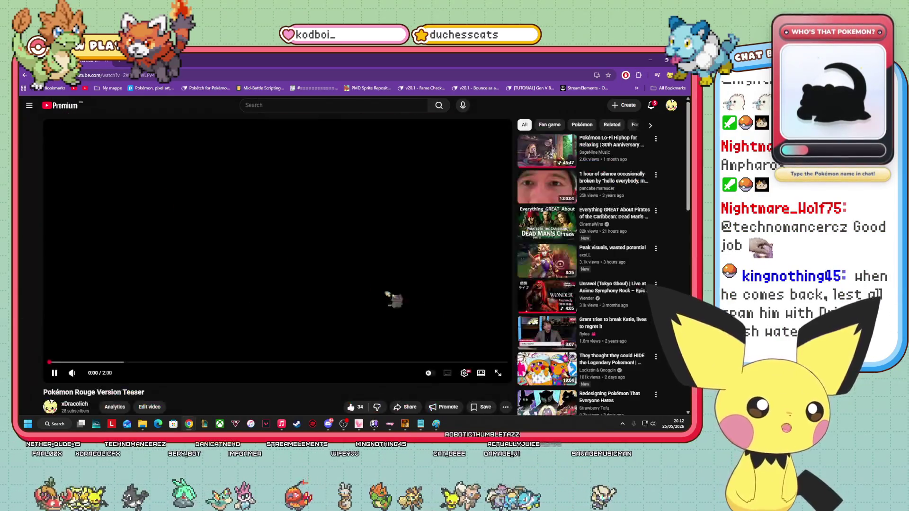
Play the teaser full screen from 0:00, then jump back to about 0:09.
click(496, 374)
click(27, 422)
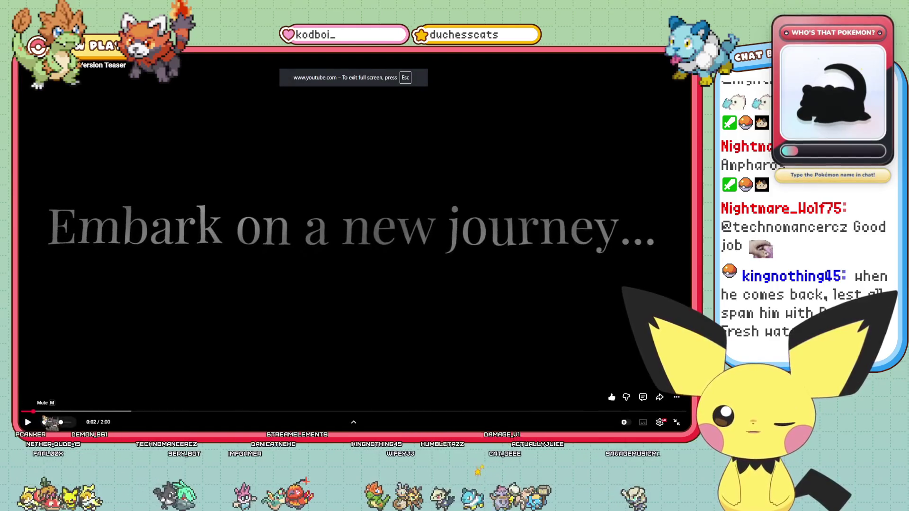
drag(33, 411, 21, 411)
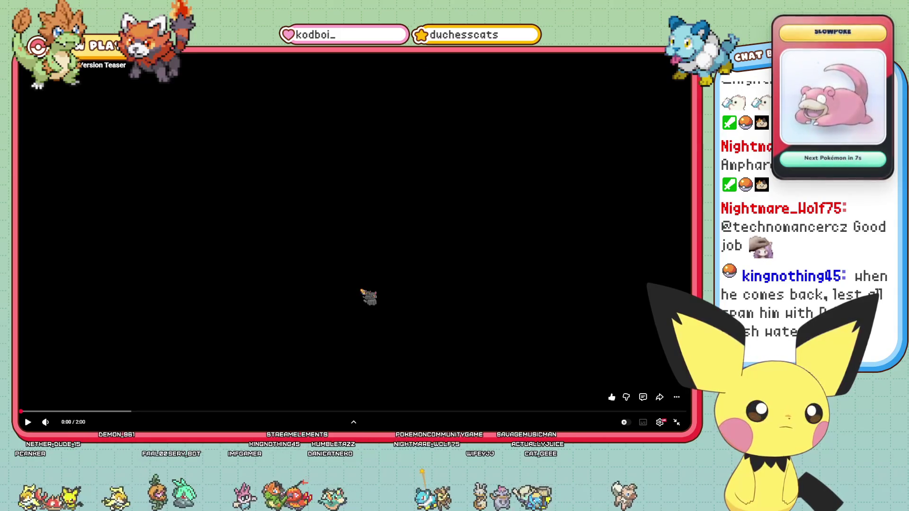
key(space)
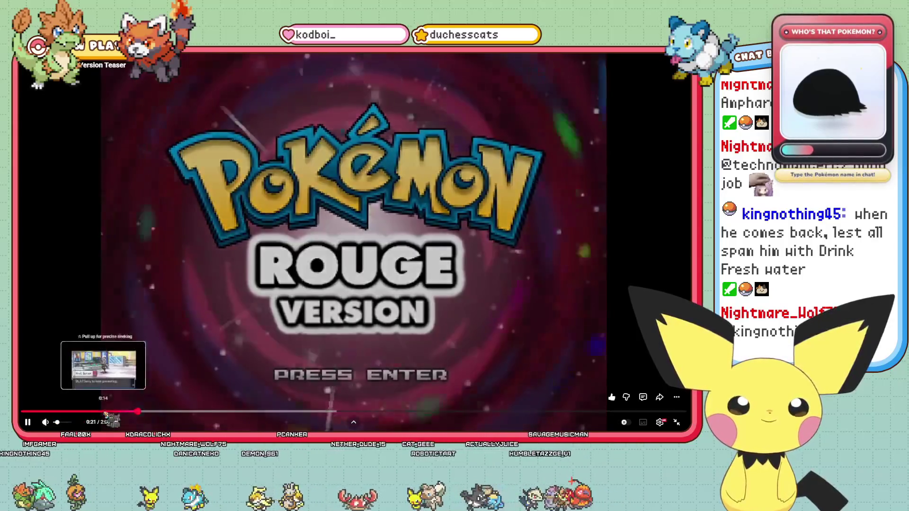
click(71, 412)
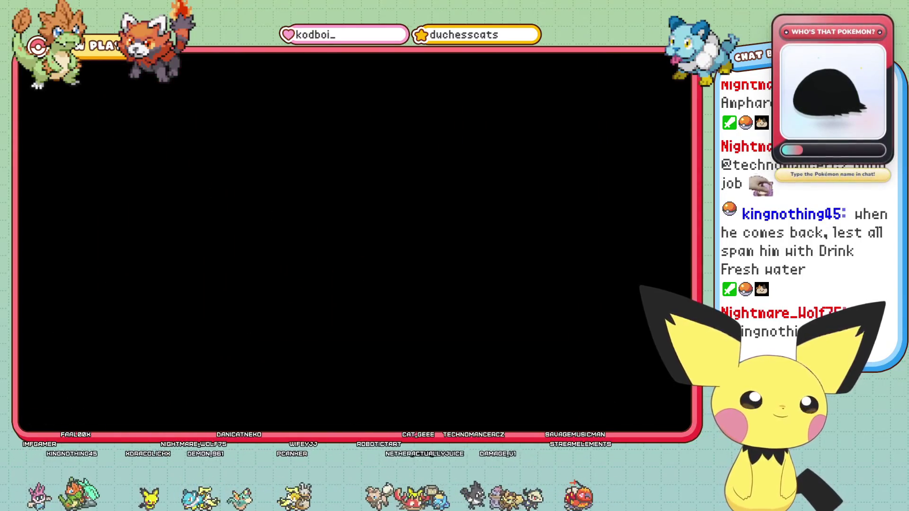
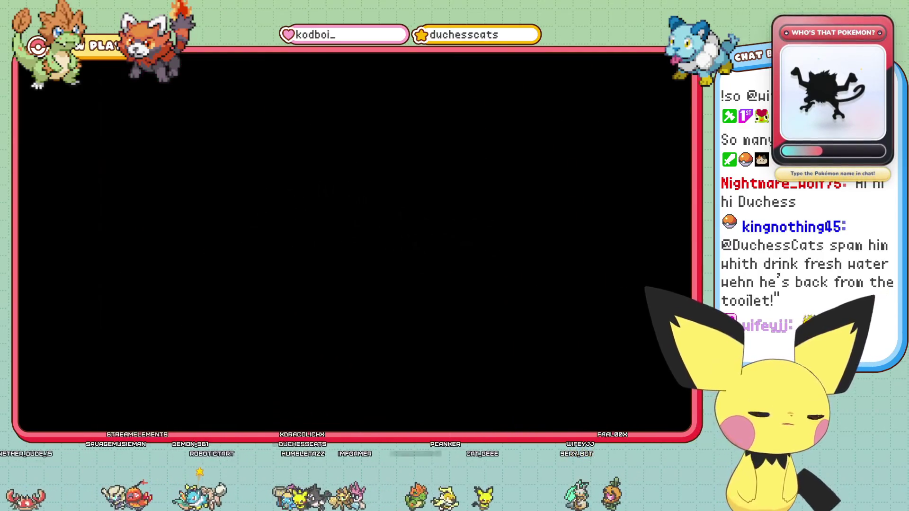
Exit the fullscreen YouTube video and return to the RPG Maker XP Route 7 map.
click(676, 422)
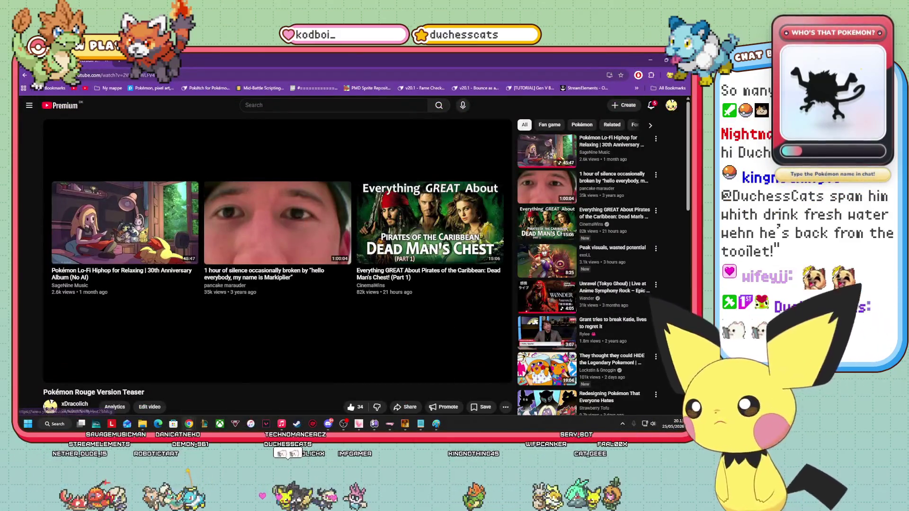
key(alt+Tab)
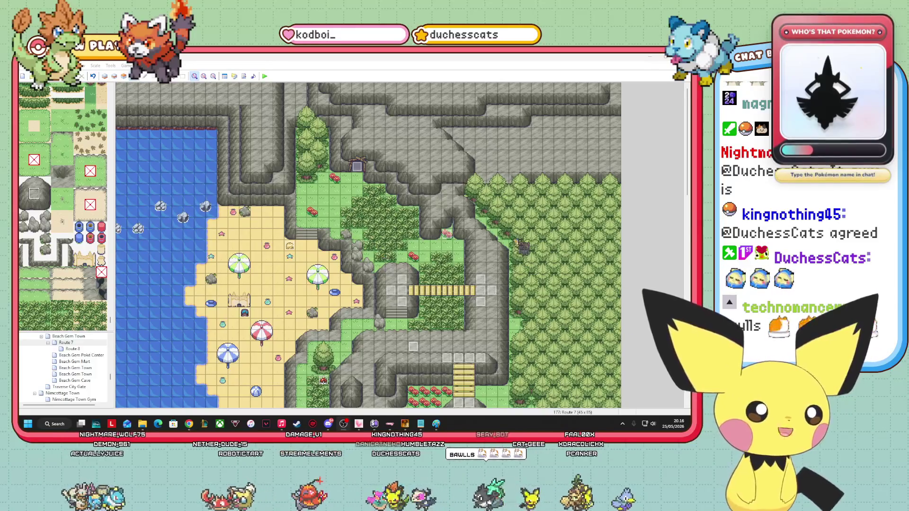
drag(686, 163, 682, 211)
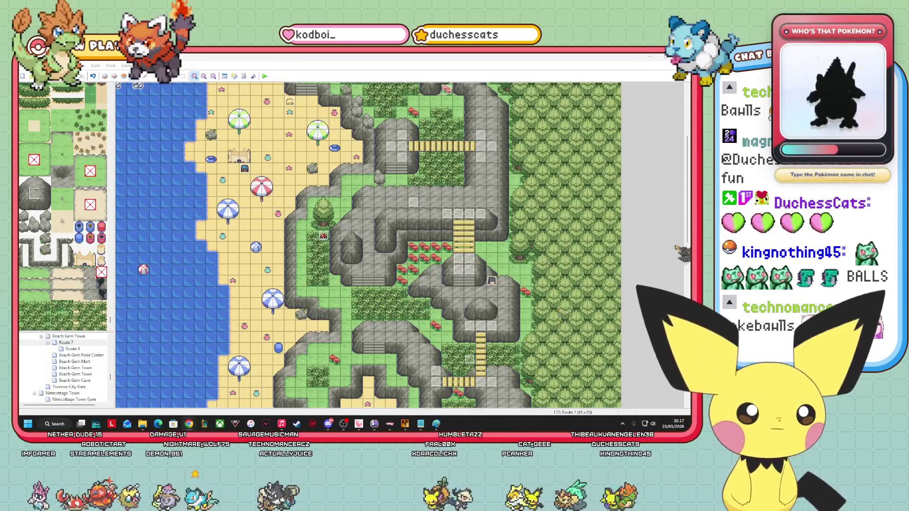
drag(687, 159, 688, 242)
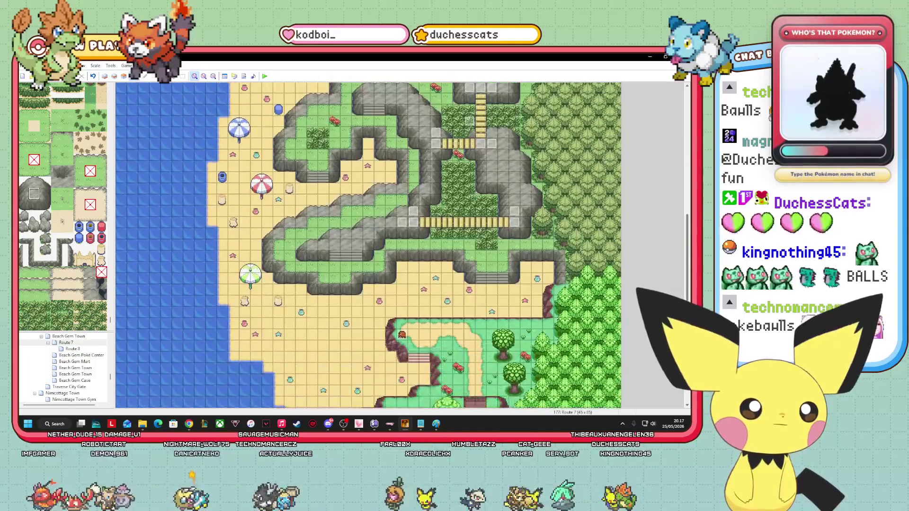
scroll(368, 245, up, 1)
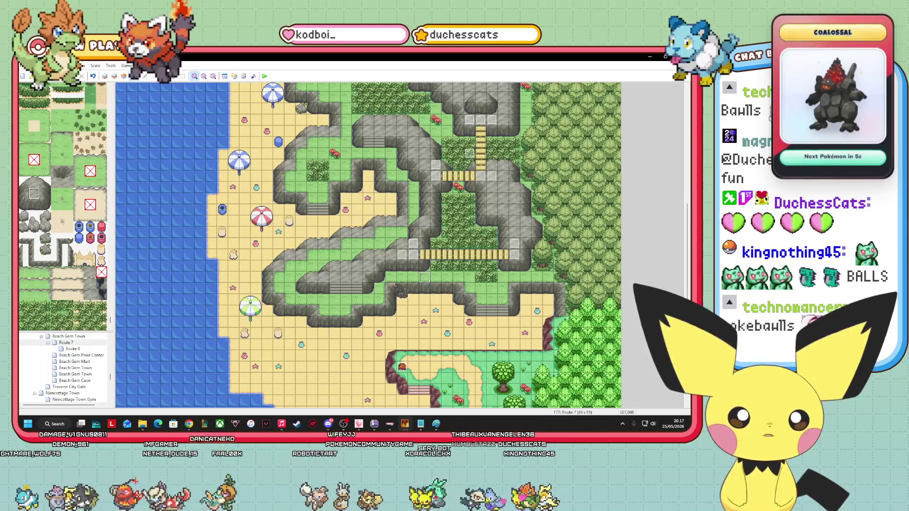
scroll(424, 277, down, 8)
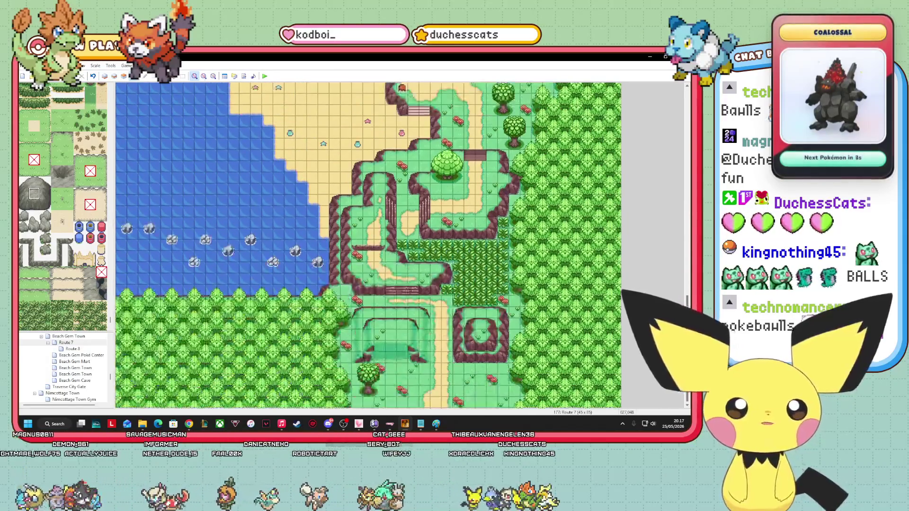
scroll(424, 277, up, 6)
scroll(61, 365, up, 5)
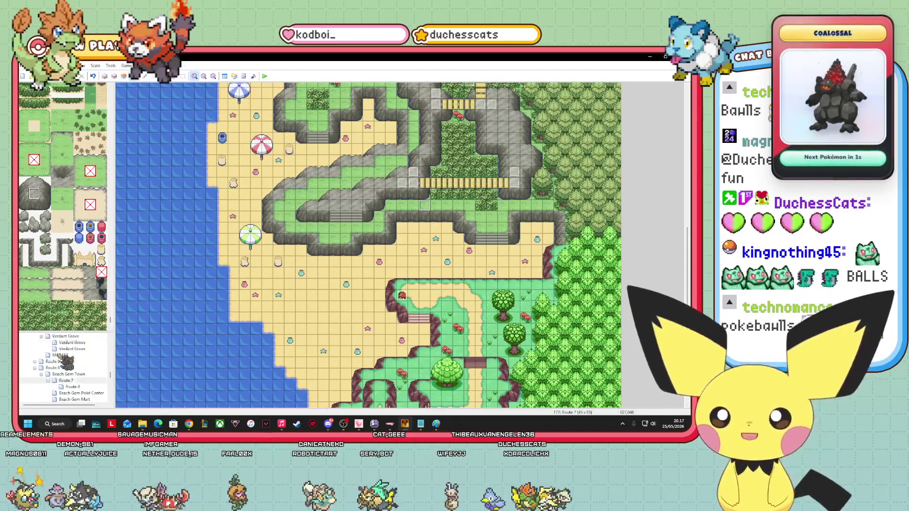
scroll(93, 382, up, 10)
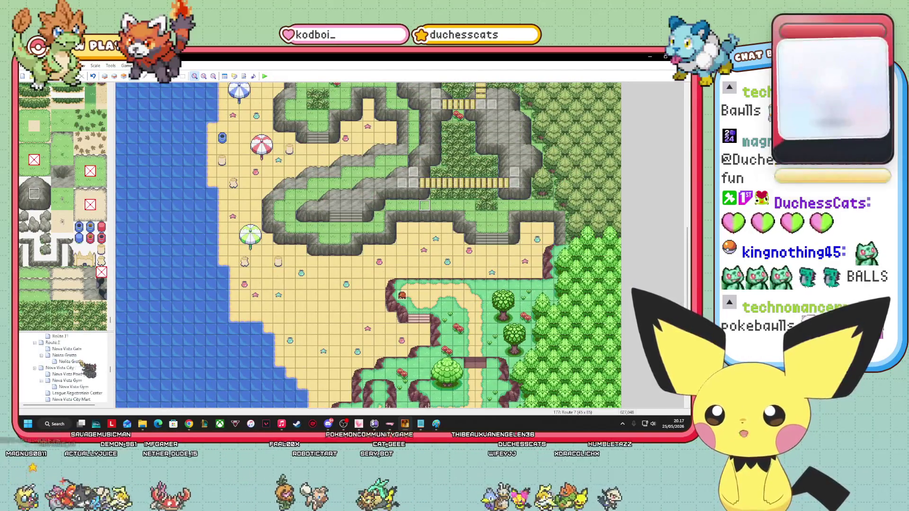
click(52, 343)
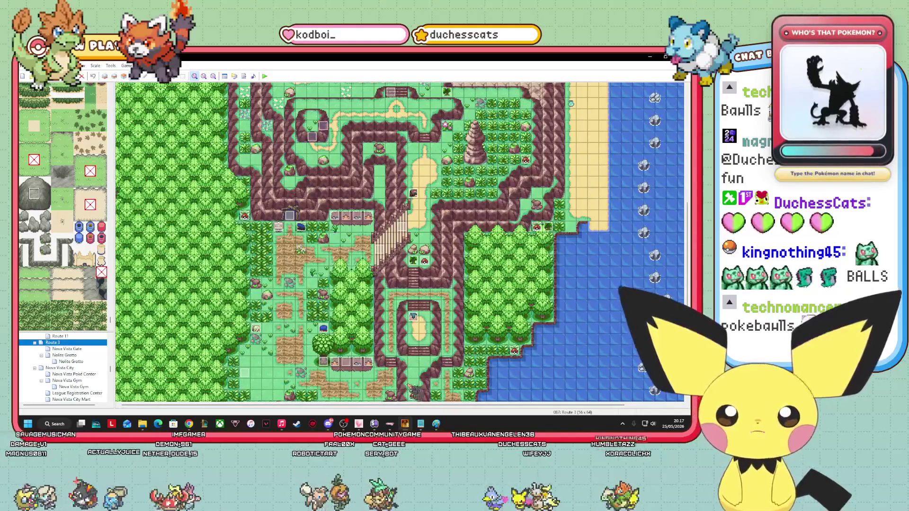
Copy Route 3's small tree event and paste it onto Route 7 beside the central cliff path.
right_click(412, 259)
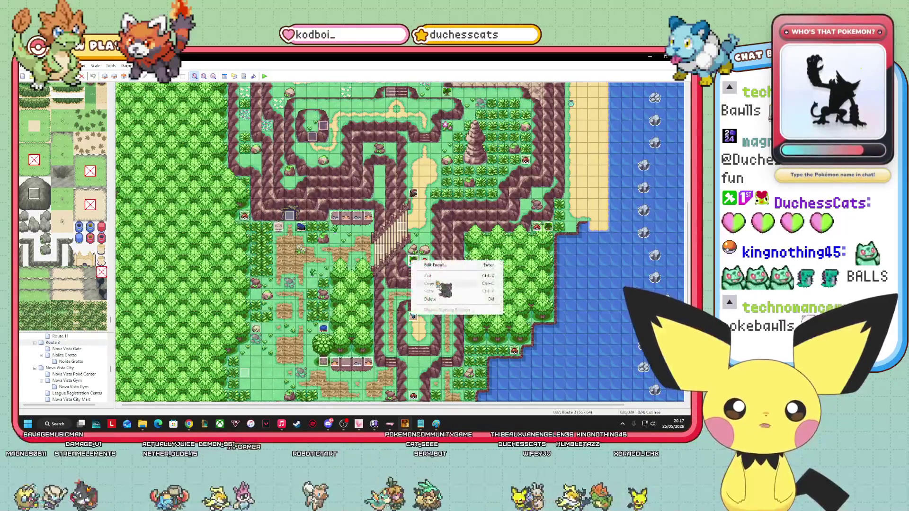
key(Escape)
scroll(70, 373, up, 2)
scroll(70, 373, up, 3)
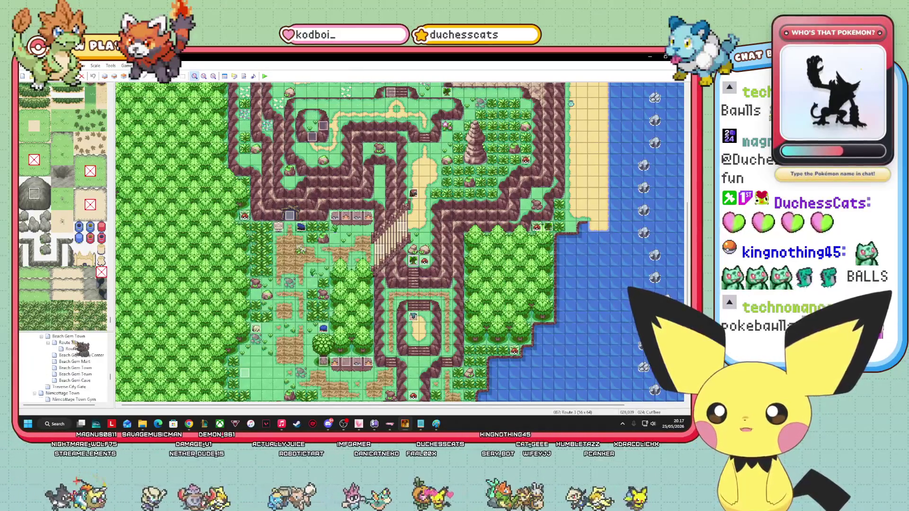
click(69, 336)
click(66, 342)
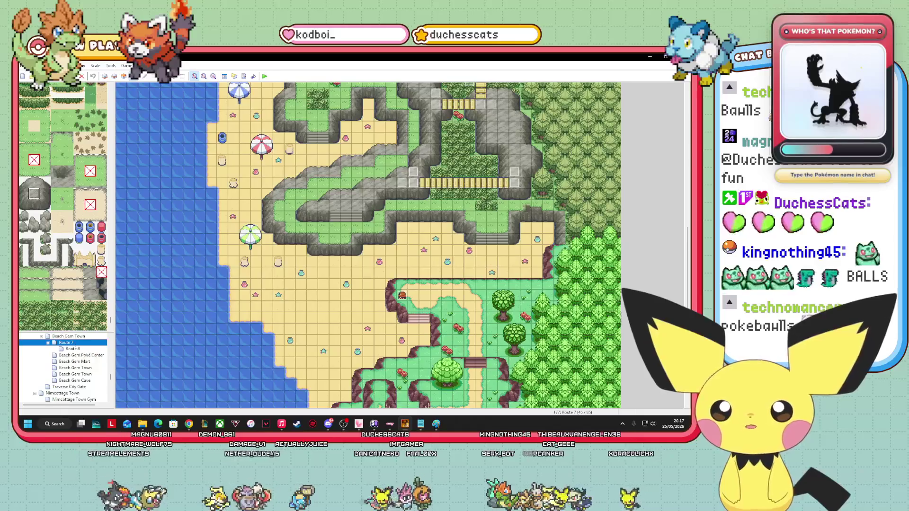
right_click(429, 211)
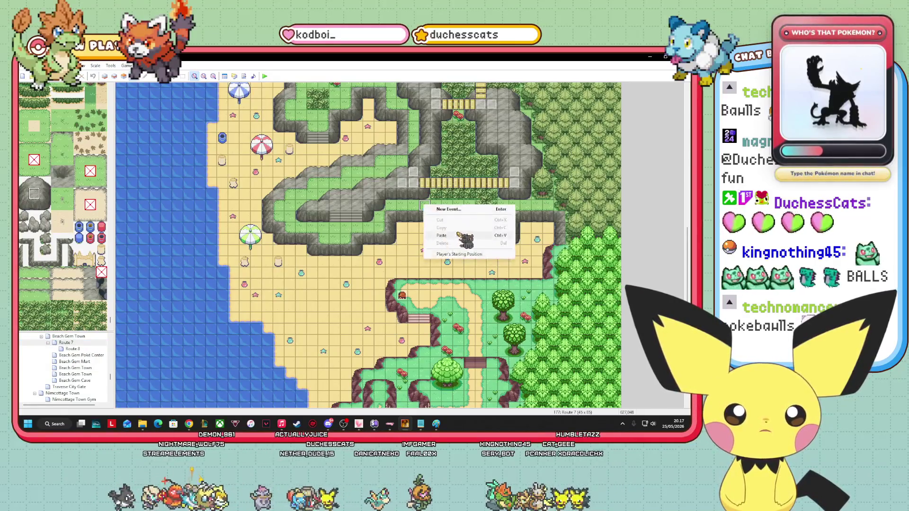
click(465, 242)
Copy the item ball event from Route 3 and go back to Route 7.
scroll(469, 295, up, 2)
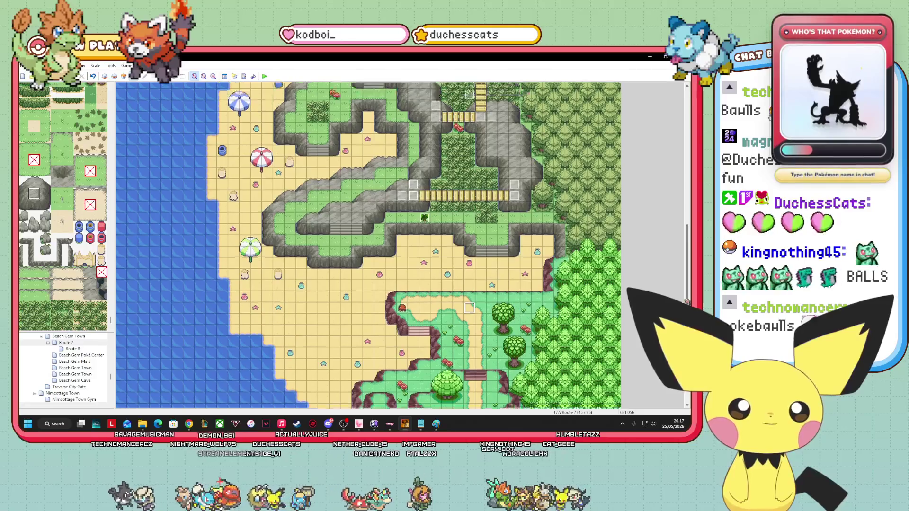
scroll(76, 350, up, 5)
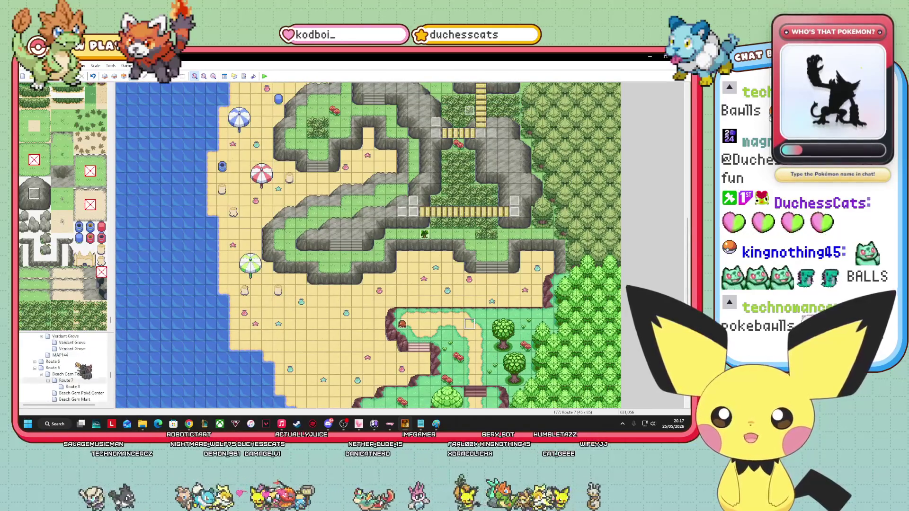
scroll(69, 379, up, 3)
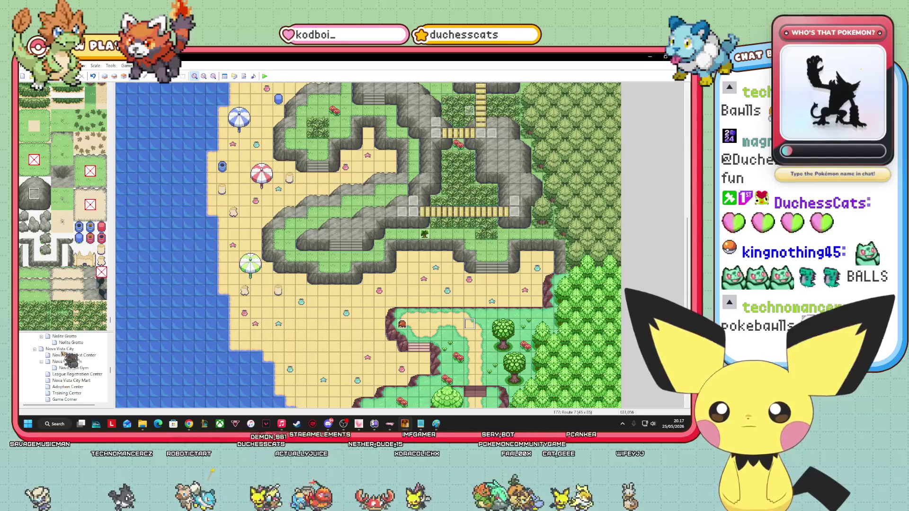
click(66, 362)
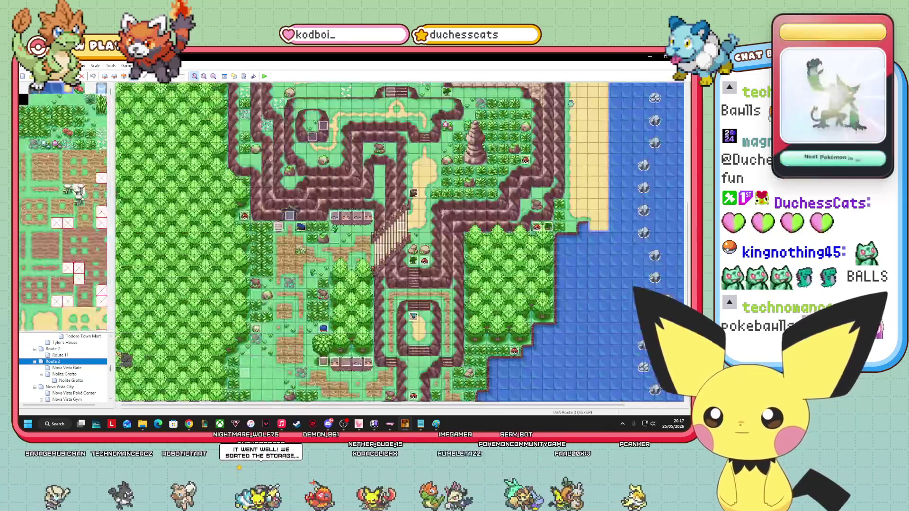
right_click(432, 266)
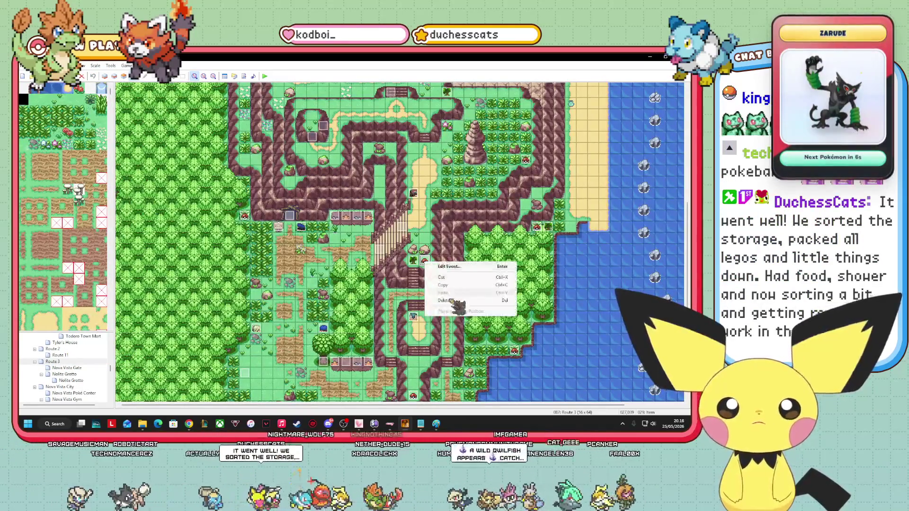
key(Escape)
scroll(80, 388, down, 3)
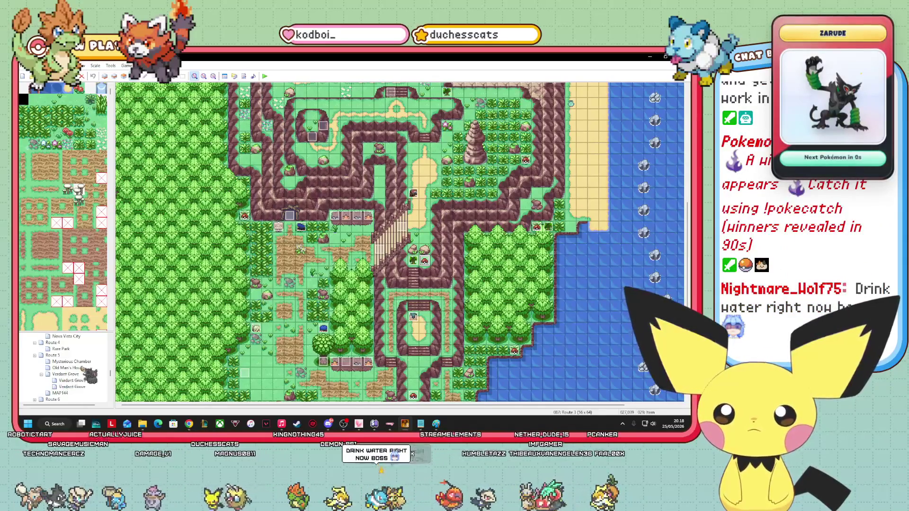
scroll(89, 378, down, 2)
click(87, 380)
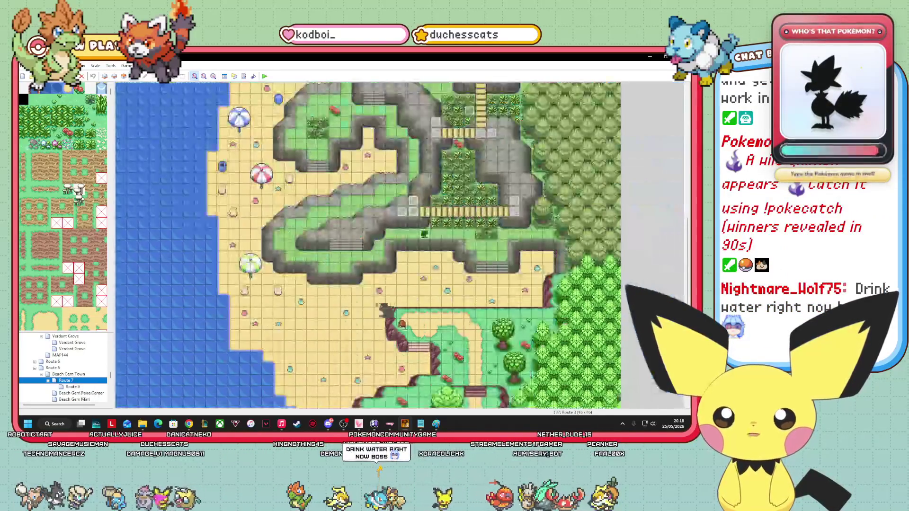
Paste the copied Poké Ball item event on the Route 7 tile beside the small tree.
right_click(391, 234)
click(417, 268)
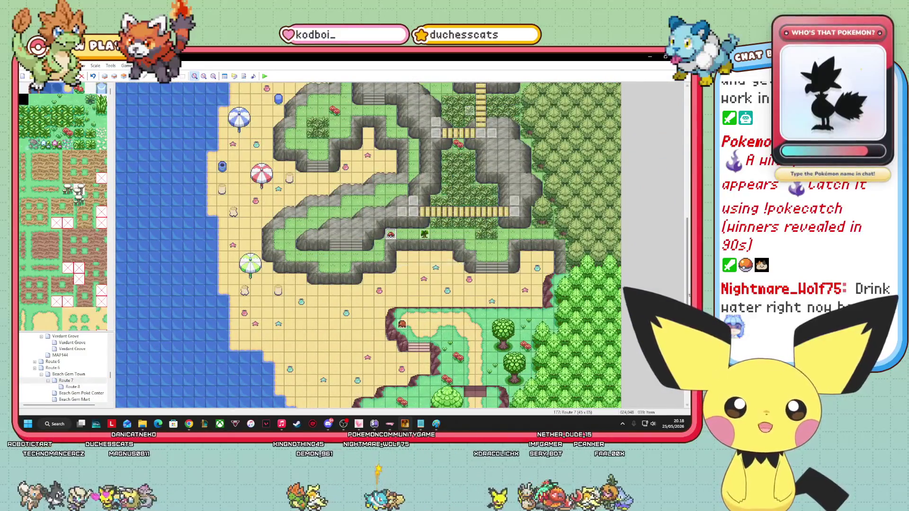
scroll(370, 245, up, 3)
right_click(391, 355)
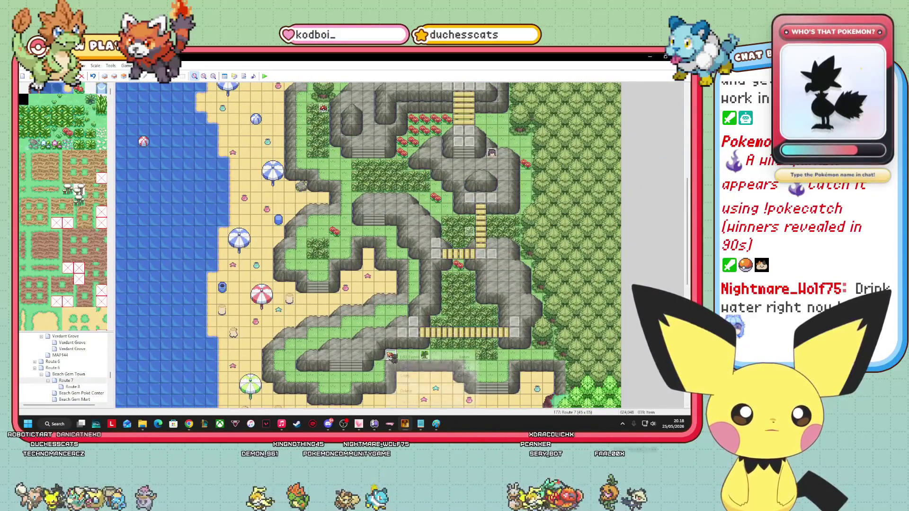
click(416, 376)
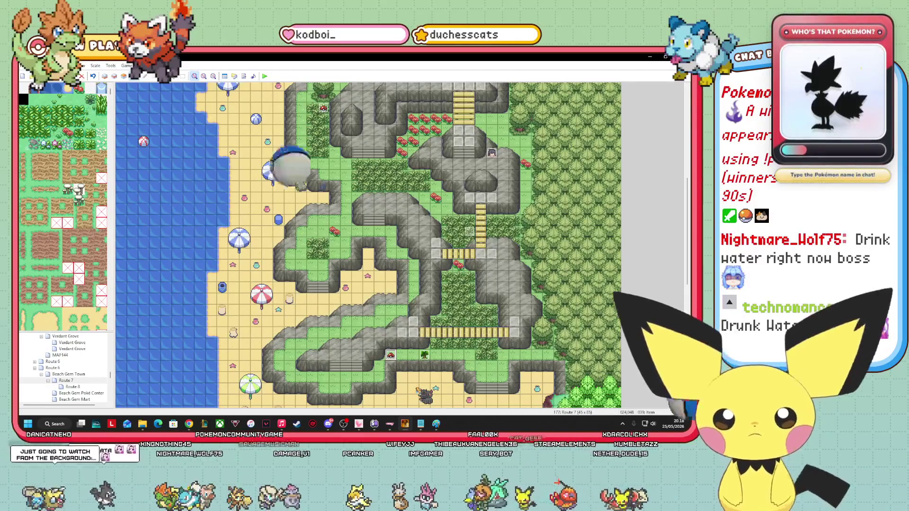
key(alt+Tab)
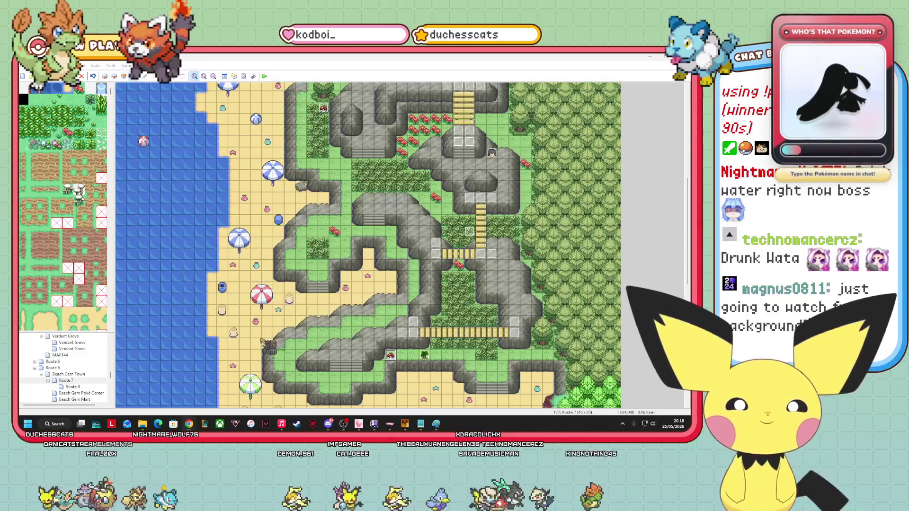
click(458, 355)
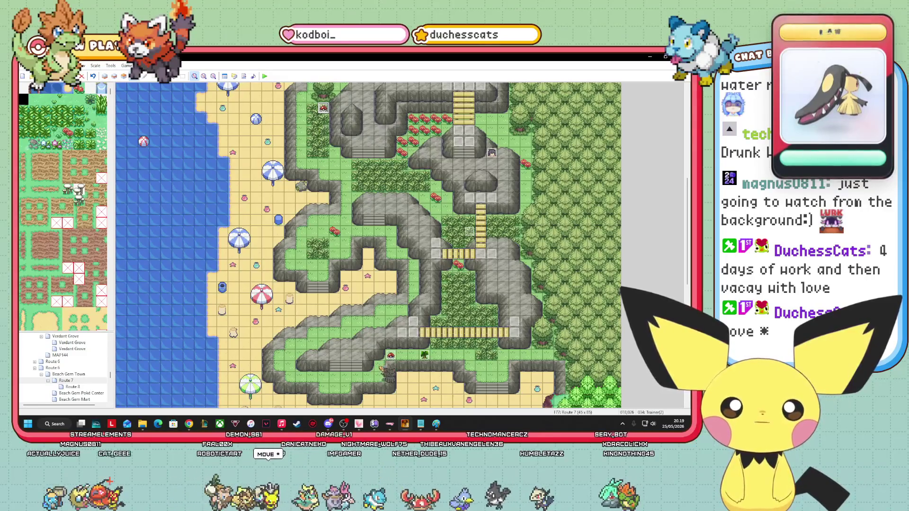
Paste the Poké Ball onto the cliff-side tile and settle it beside the trainer.
right_click(380, 368)
click(400, 342)
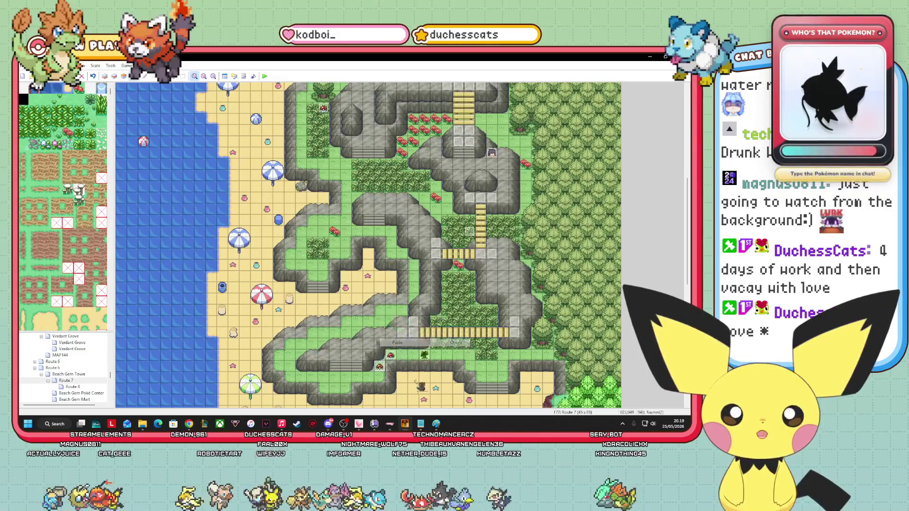
mouse_move(379, 367)
mouse_down()
mouse_move(357, 355)
mouse_move(368, 355)
mouse_up()
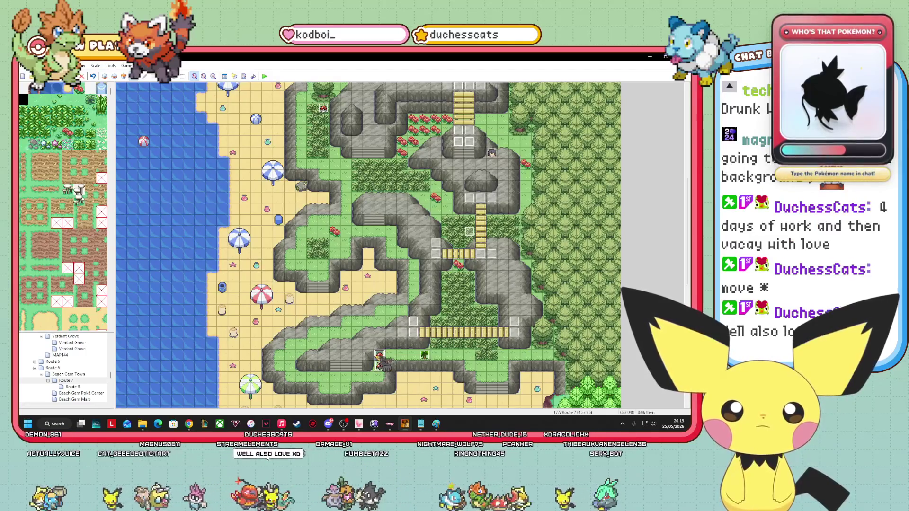
drag(381, 367, 379, 356)
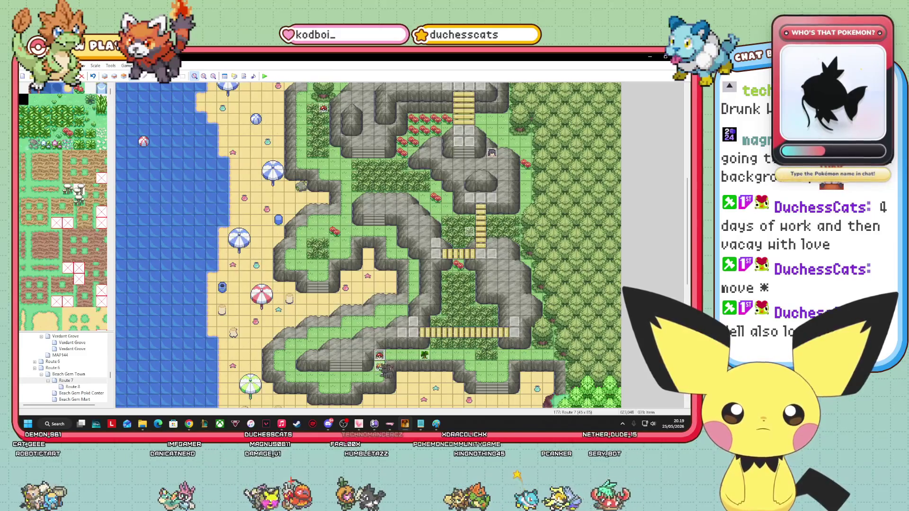
drag(379, 356, 380, 377)
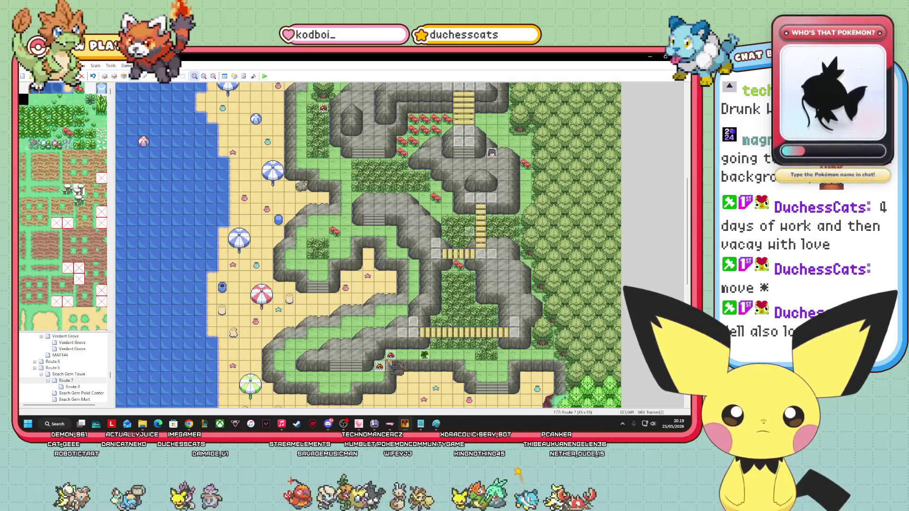
Move the trainer event toward the ledge, copy it, and place a pasted copy slightly higher.
mouse_move(383, 374)
mouse_down()
mouse_move(442, 383)
mouse_move(428, 357)
mouse_up()
right_click(426, 355)
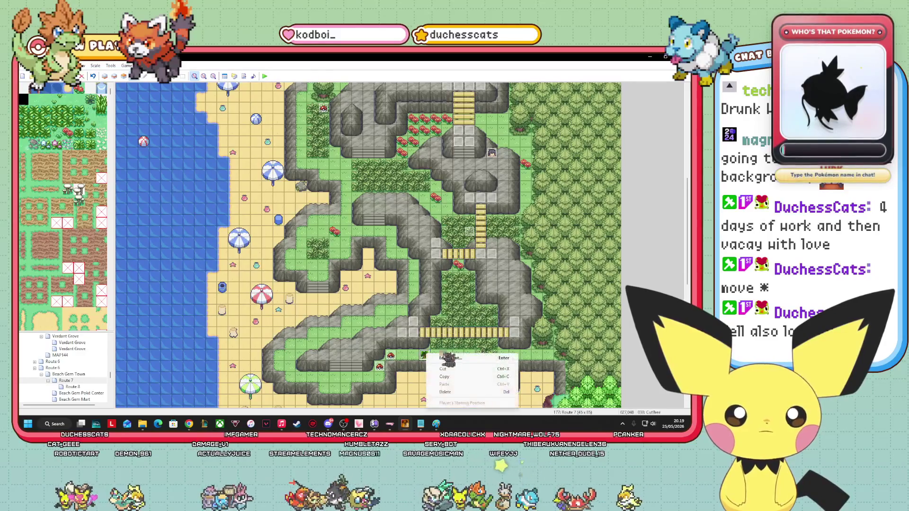
click(466, 377)
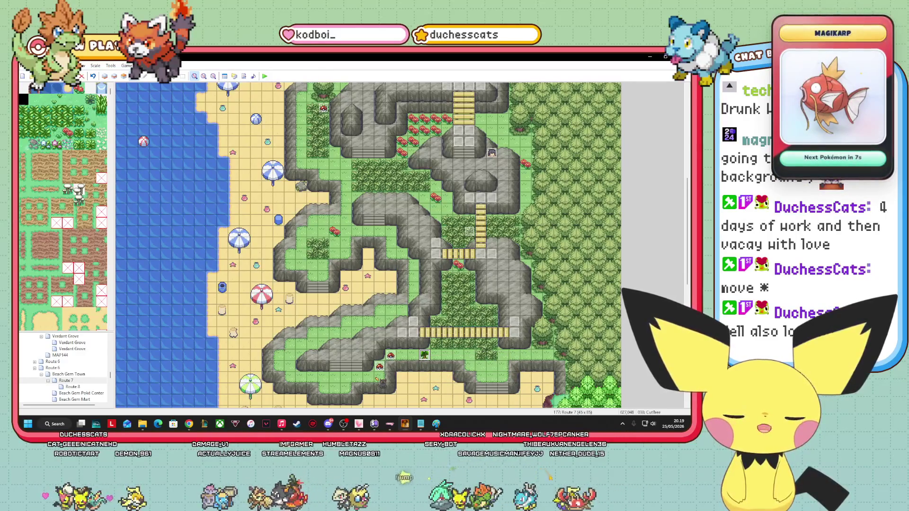
right_click(370, 378)
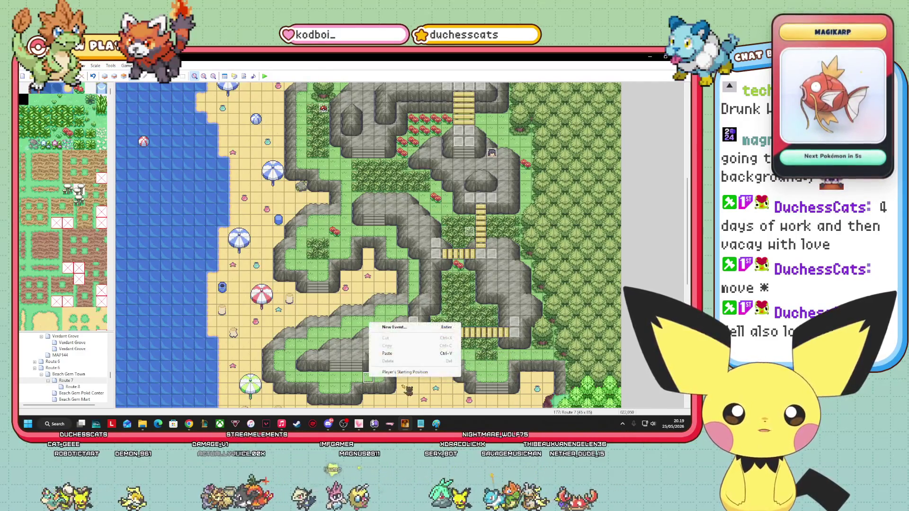
click(399, 354)
click(401, 389)
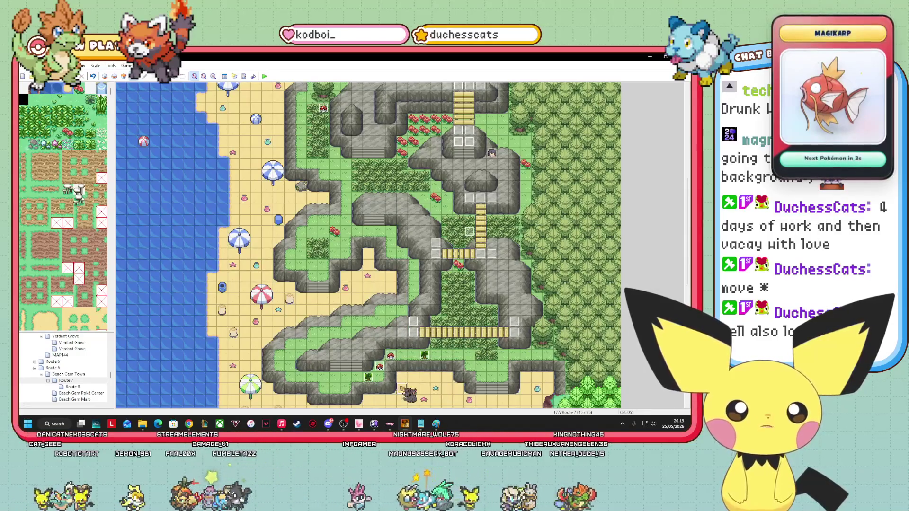
mouse_move(401, 389)
mouse_down()
mouse_move(416, 374)
mouse_move(390, 372)
mouse_move(404, 365)
mouse_move(396, 377)
mouse_move(411, 376)
mouse_move(365, 401)
mouse_move(454, 389)
mouse_move(412, 394)
mouse_move(408, 384)
mouse_move(462, 412)
mouse_move(447, 366)
mouse_up()
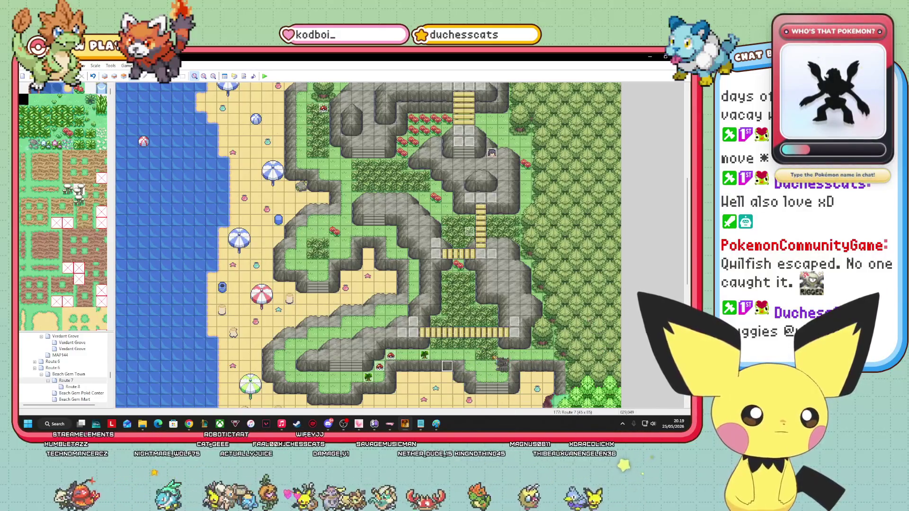
Move the trainer event further east along the ledge.
click(492, 356)
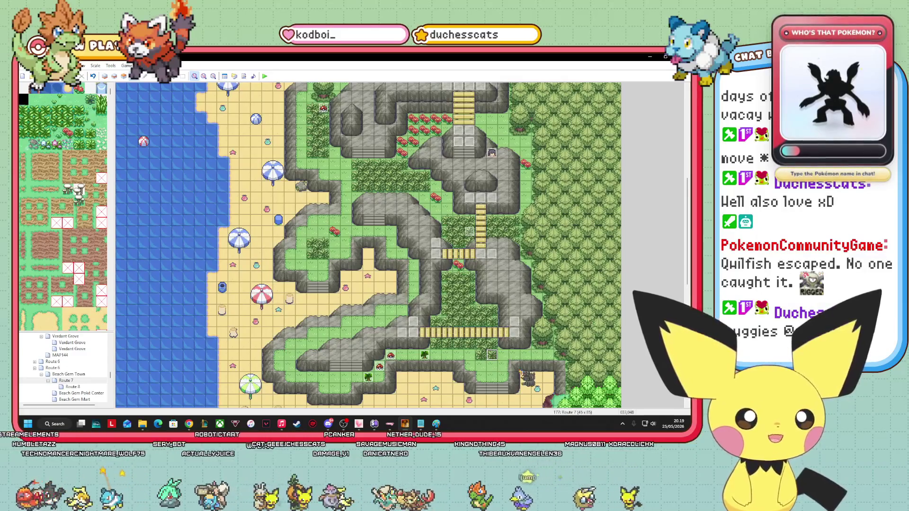
click(515, 388)
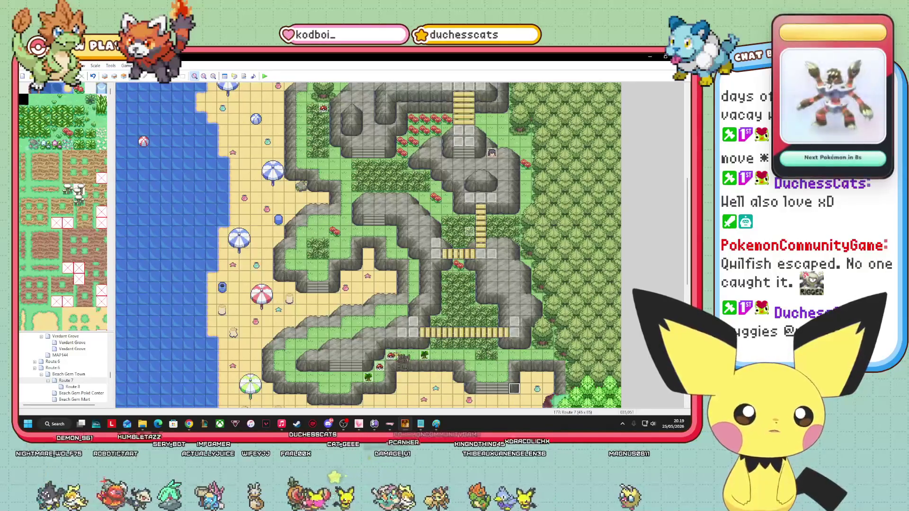
right_click(390, 355)
click(419, 378)
mouse_move(390, 355)
mouse_down()
mouse_move(548, 355)
mouse_move(438, 376)
mouse_move(428, 358)
mouse_up()
Copy the cut tree event and paste a second copy onto an empty tile.
right_click(429, 357)
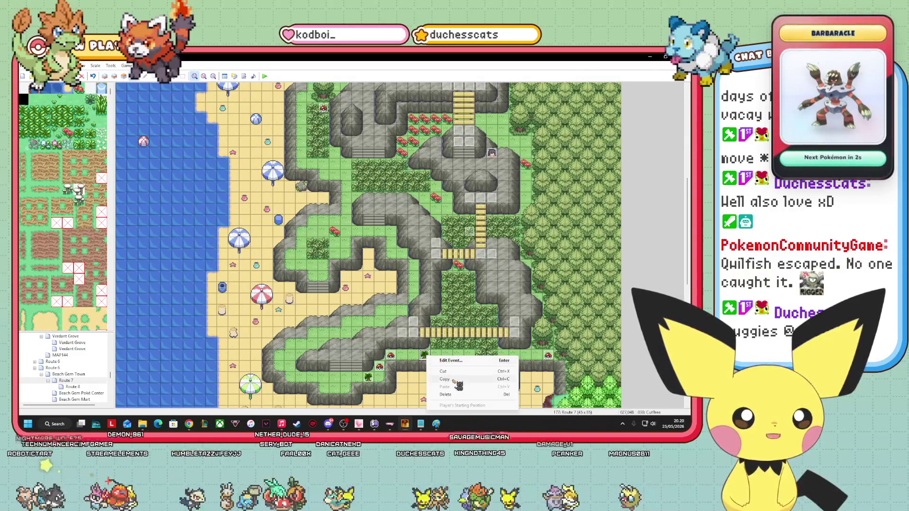
key(Escape)
right_click(513, 354)
click(531, 385)
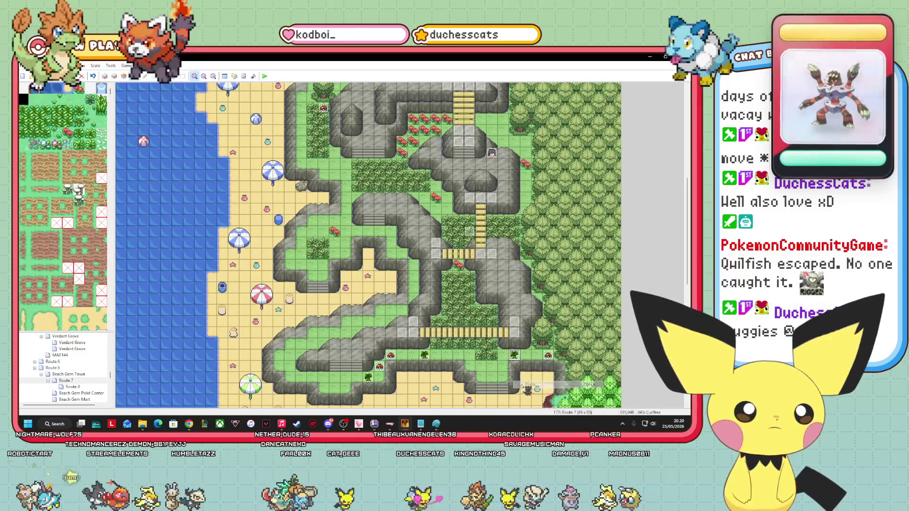
Drag the trainer event across the cliffs onto the wooden bridge.
click(549, 356)
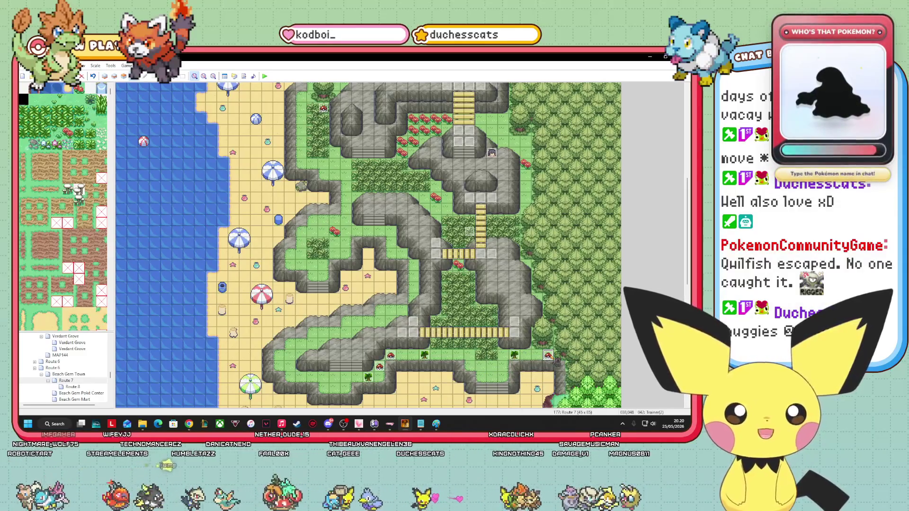
mouse_move(557, 361)
mouse_down()
mouse_move(521, 381)
mouse_move(327, 377)
mouse_move(483, 374)
mouse_move(653, 308)
mouse_move(673, 269)
mouse_up()
scroll(368, 245, down, 5)
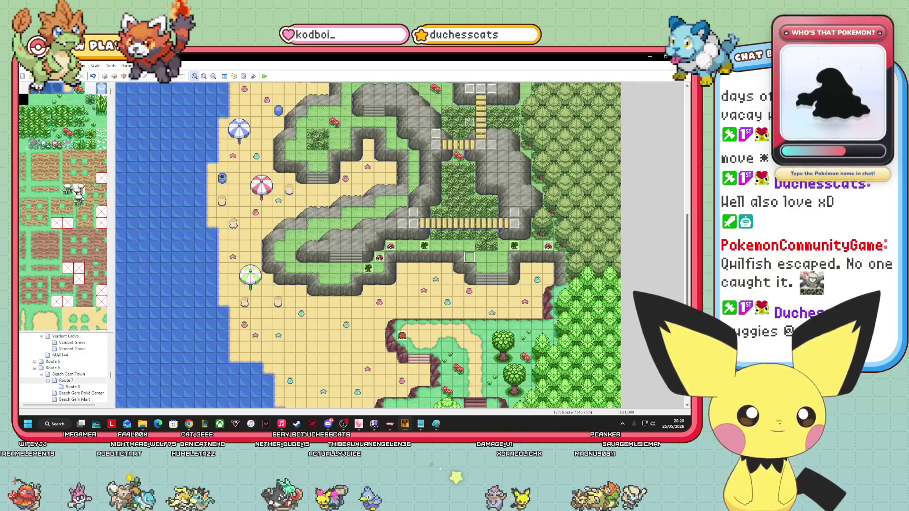
scroll(368, 244, up, 2)
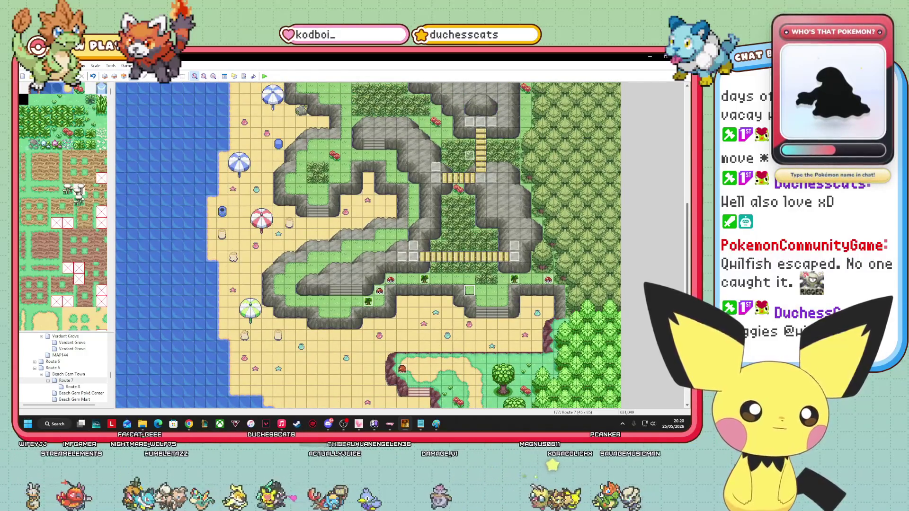
scroll(685, 287, up, 3)
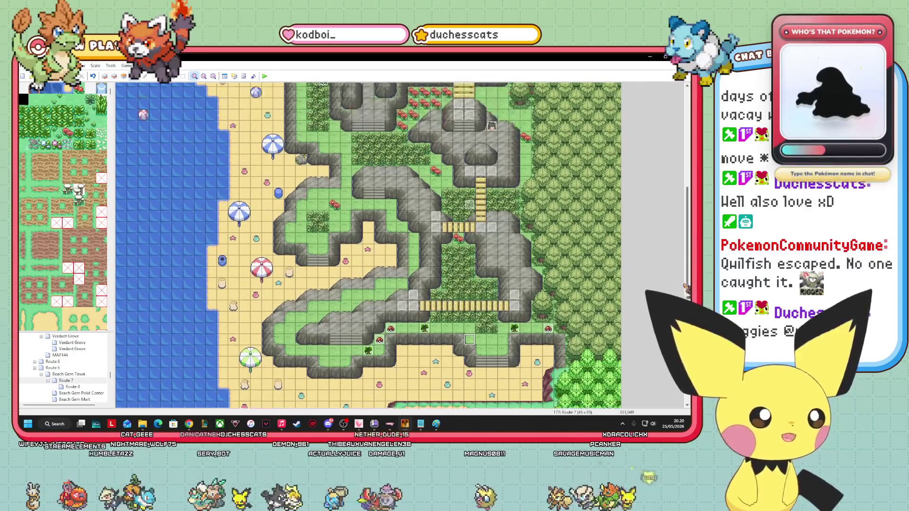
mouse_move(685, 288)
mouse_down()
mouse_move(410, 360)
mouse_move(512, 310)
mouse_move(483, 295)
mouse_up()
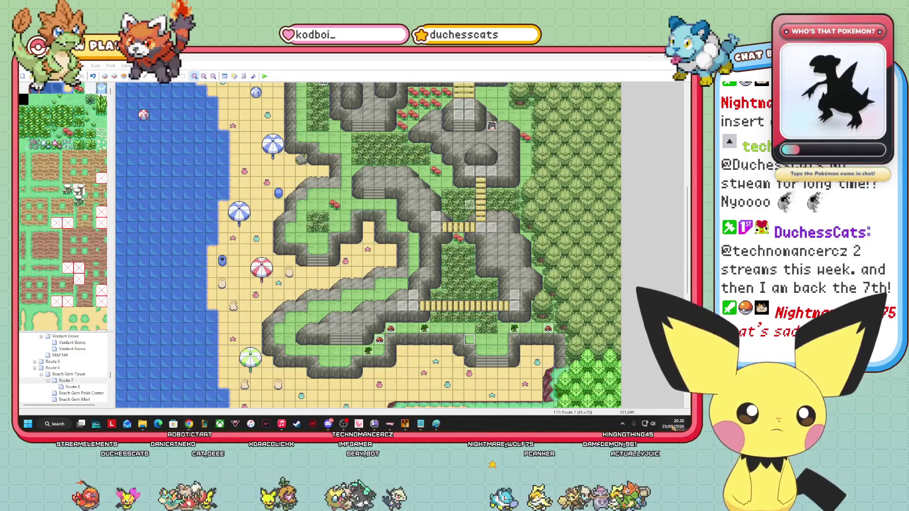
click(674, 426)
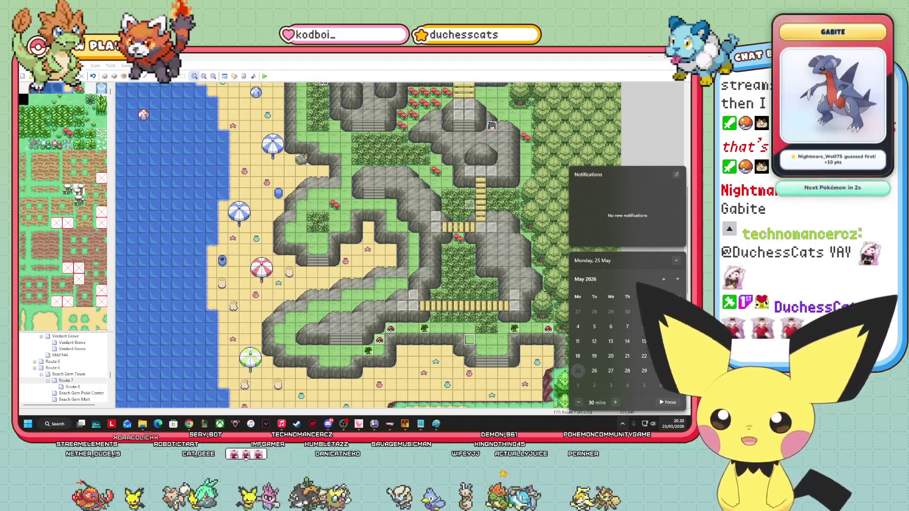
click(396, 277)
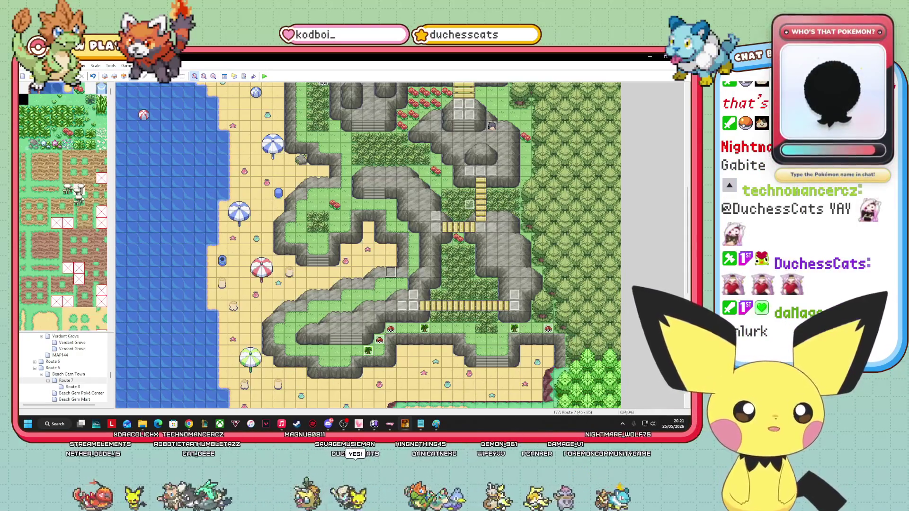
key(super+n)
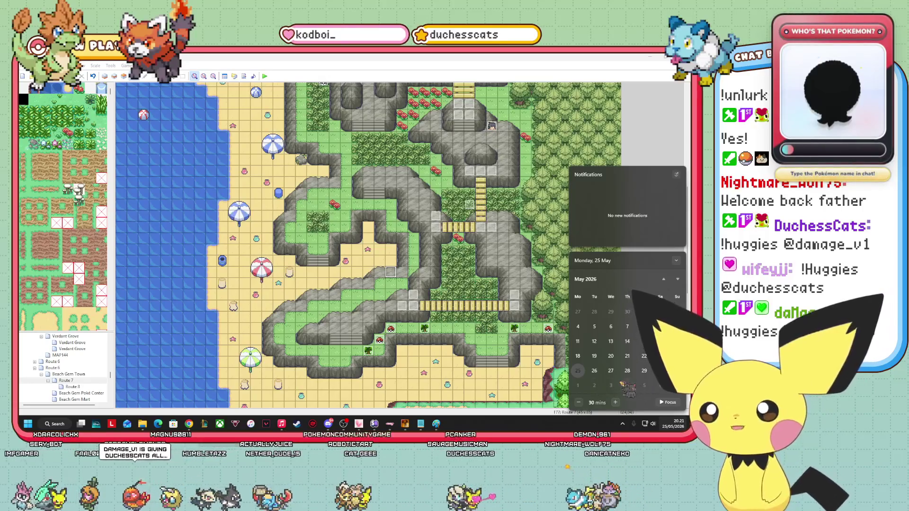
click(389, 289)
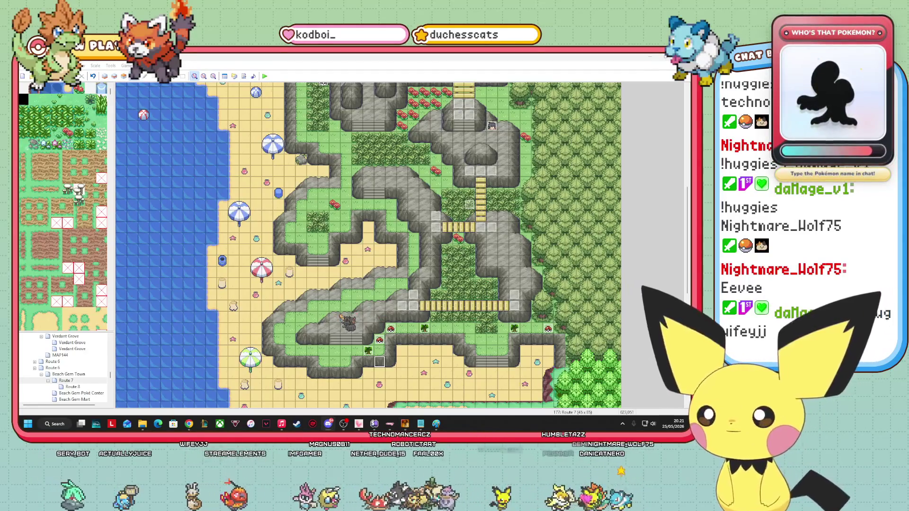
Lower the event by one tile, scan the whole Route 7 map, then switch to the Notepad trainers file.
drag(324, 292, 322, 304)
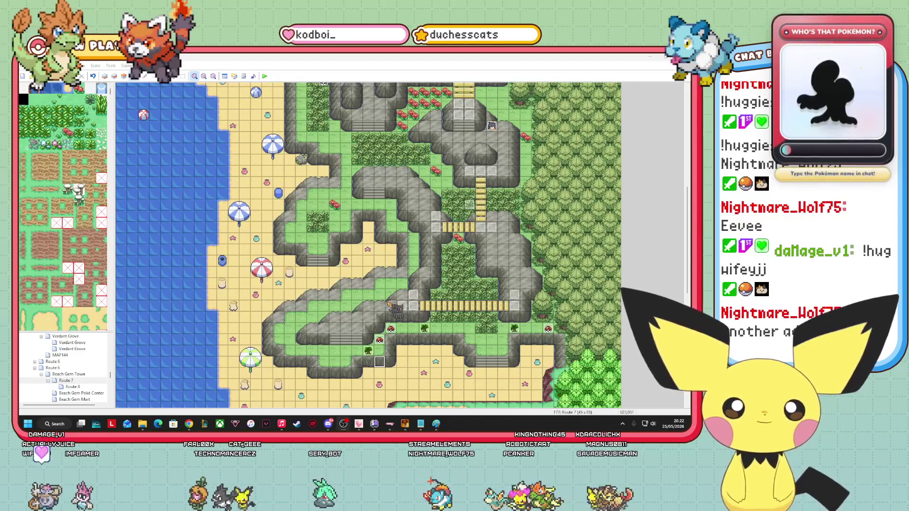
click(468, 385)
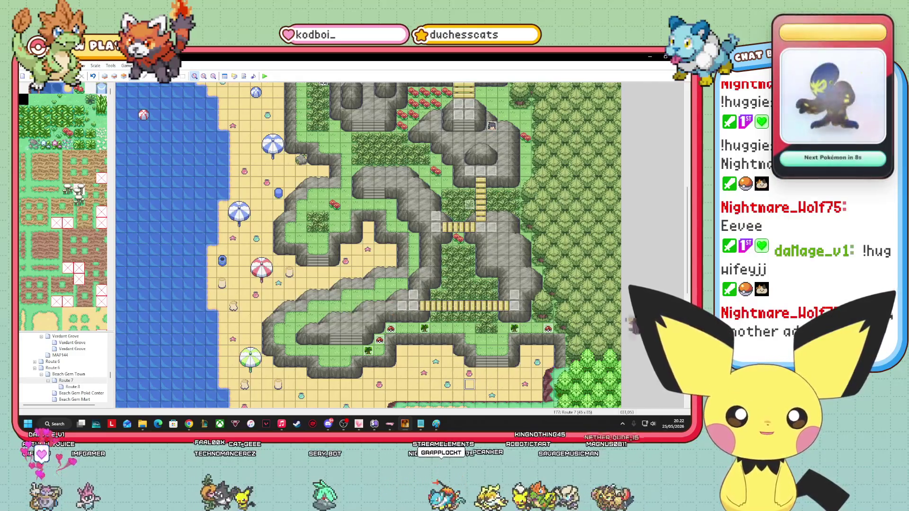
scroll(476, 384, down, 5)
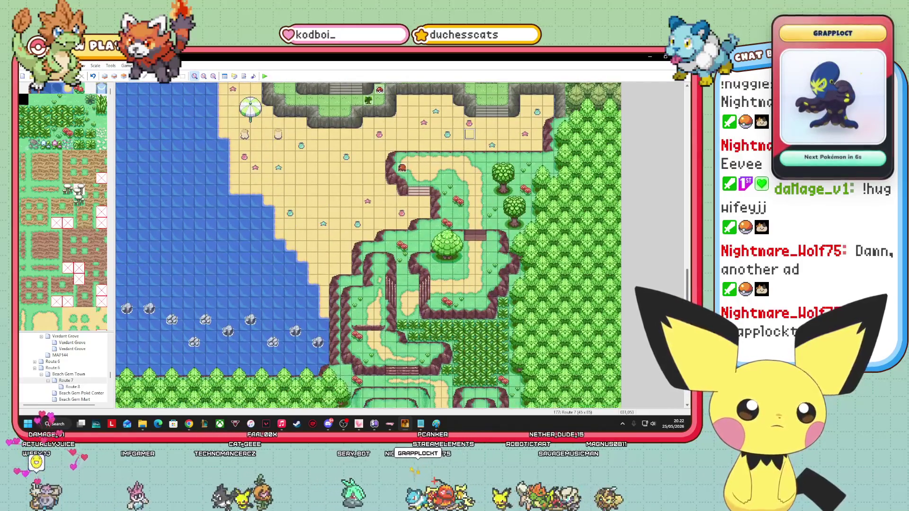
scroll(475, 384, up, 6)
scroll(476, 384, up, 2)
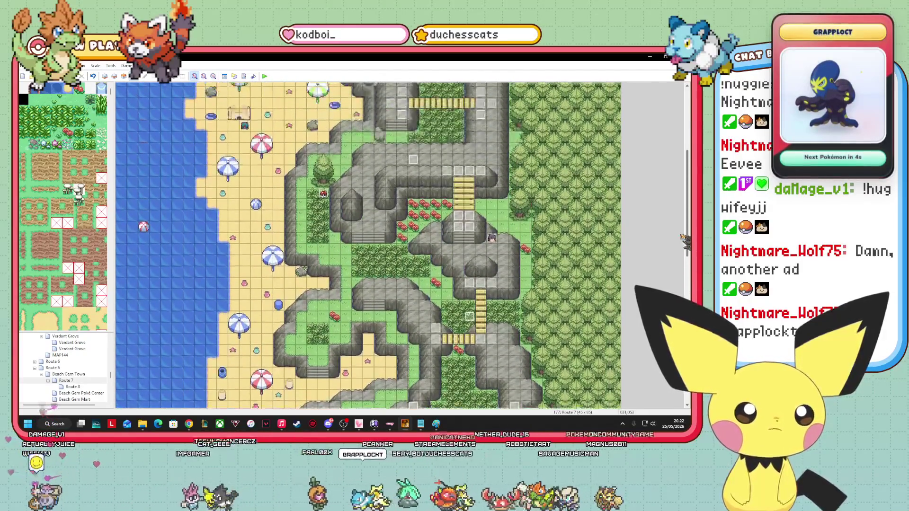
scroll(476, 384, up, 2)
scroll(476, 385, up, 1)
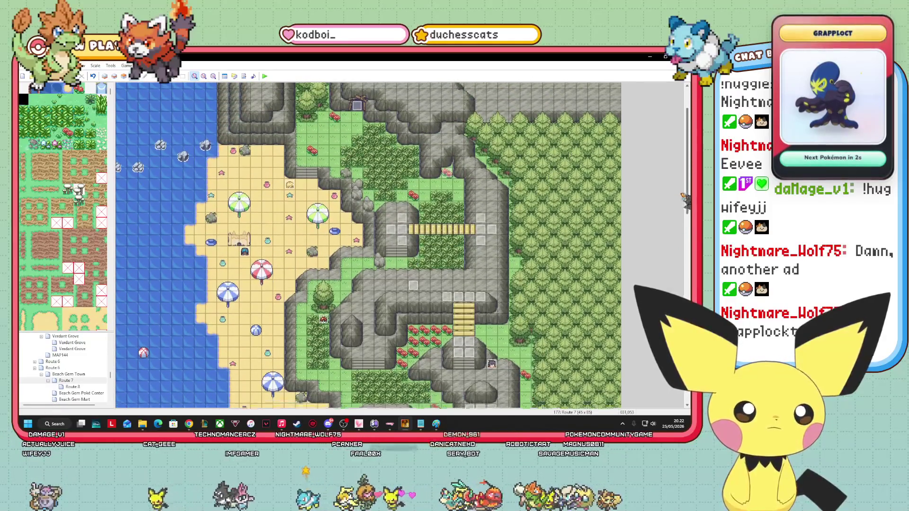
mouse_move(685, 206)
mouse_down()
mouse_move(684, 183)
mouse_move(687, 212)
mouse_up()
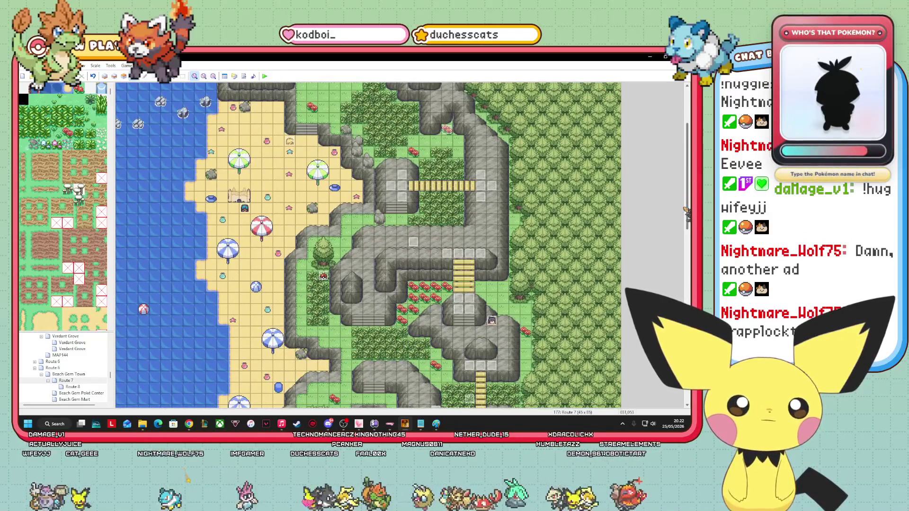
drag(686, 211, 689, 292)
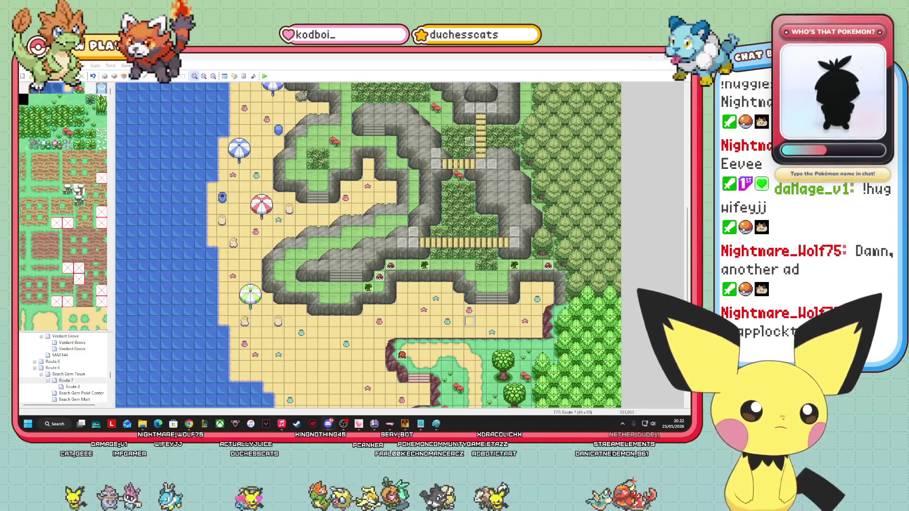
key(alt+Tab)
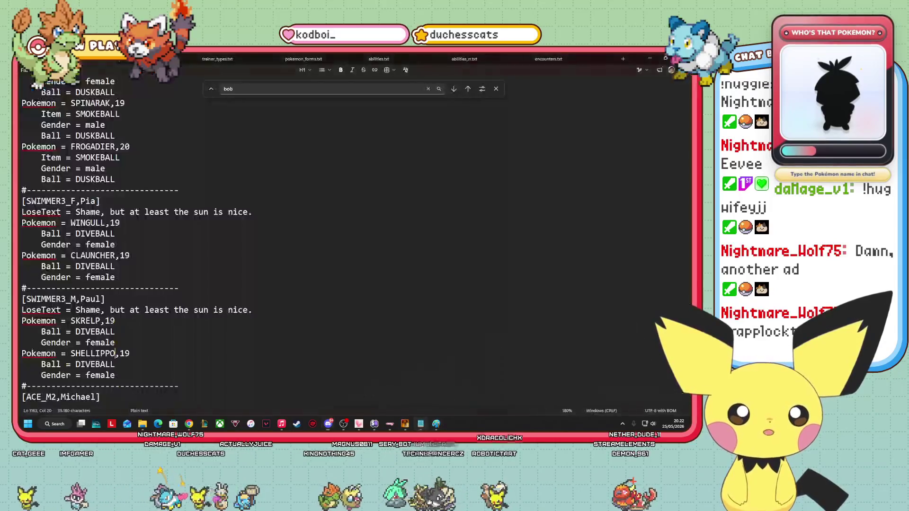
Replace the SWIMMER3_M LoseText with "It's important to be in equally as good shape as your Pokémon!".
click(260, 311)
mouse_move(260, 311)
mouse_down()
mouse_move(90, 322)
mouse_move(82, 310)
mouse_up()
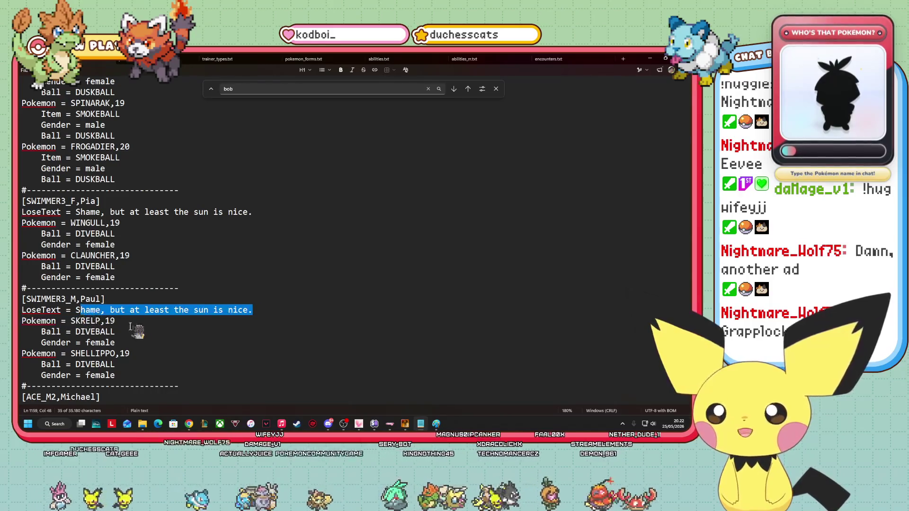
key(BackSpace)
key(BackSpace)
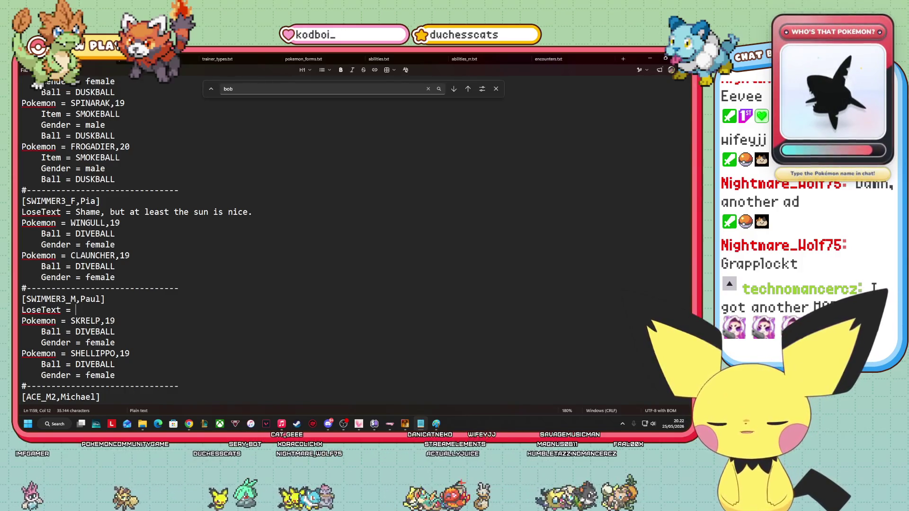
text(It is)
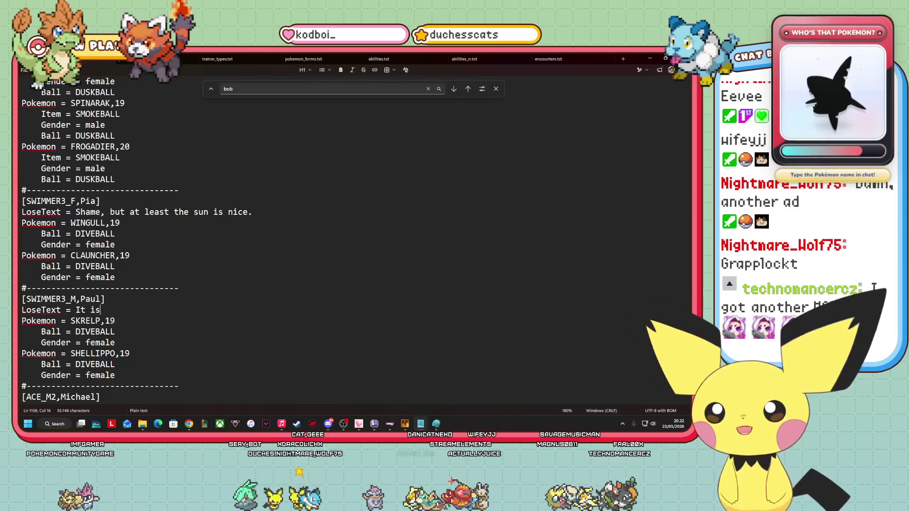
text( important)
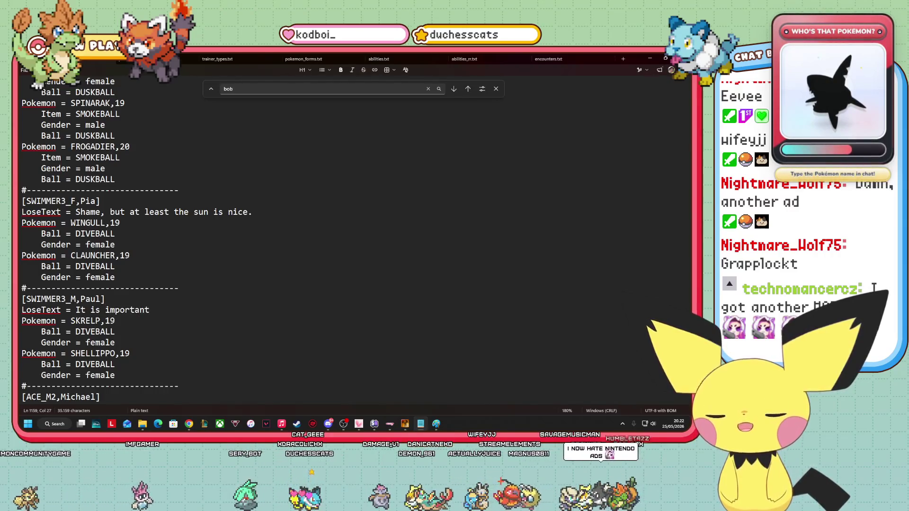
key(BackSpace)
key(BackSpace)
key(BackSpace)
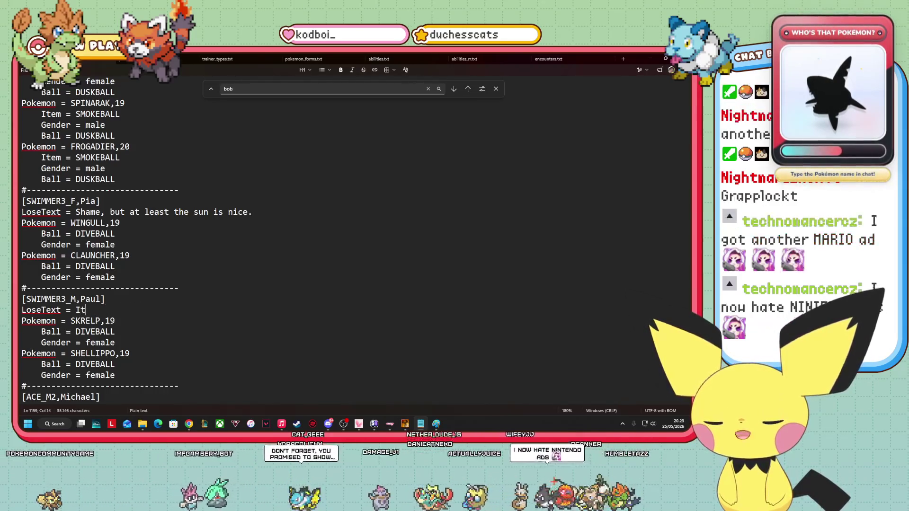
text('s important to be in equally as good)
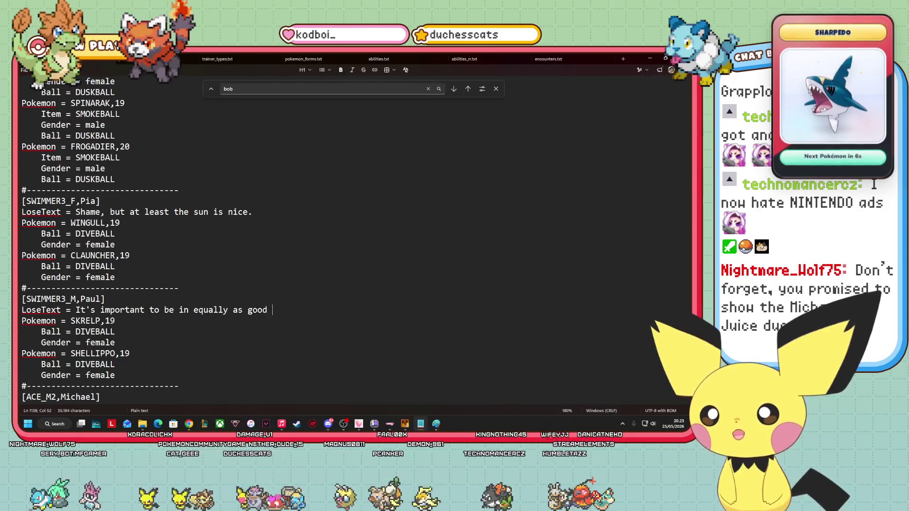
text(your P)
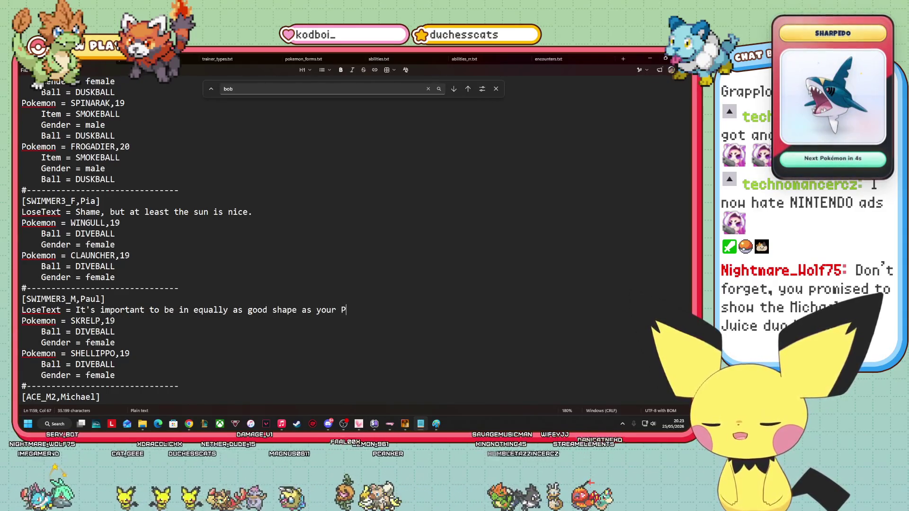
text(okémon!)
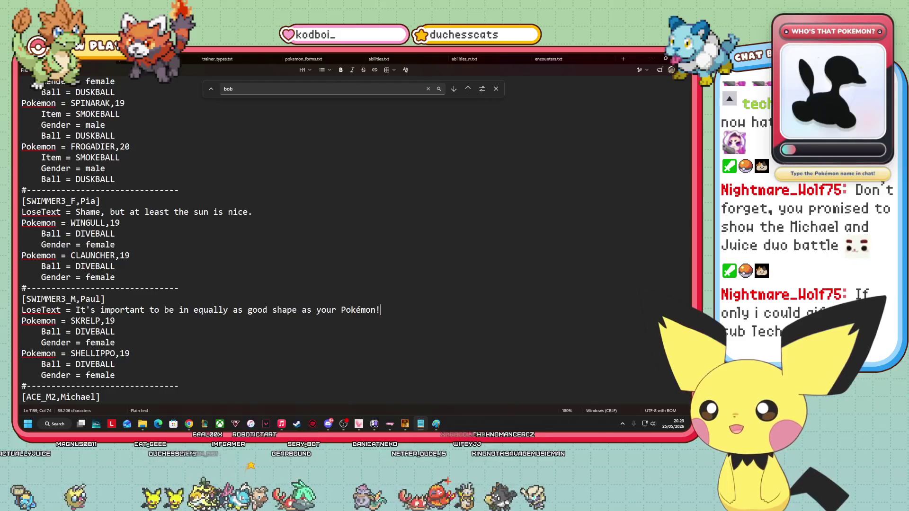
mouse_move(435, 425)
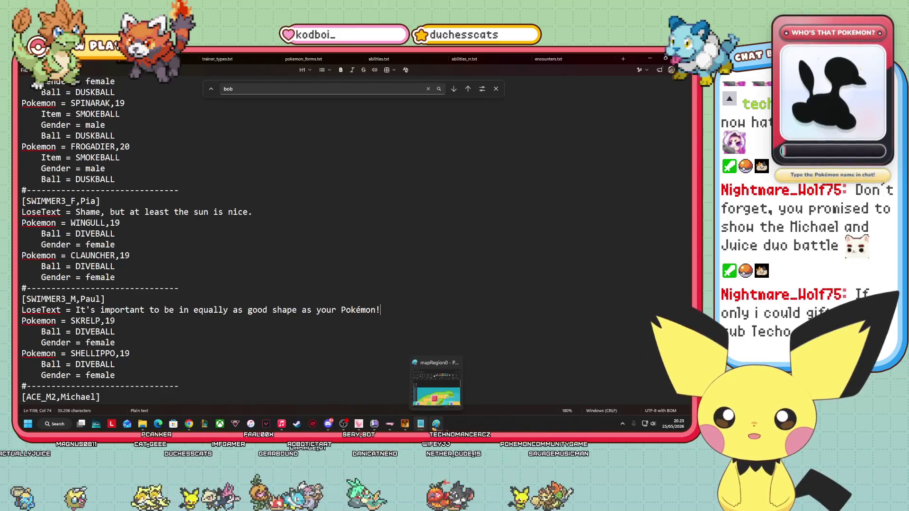
click(436, 386)
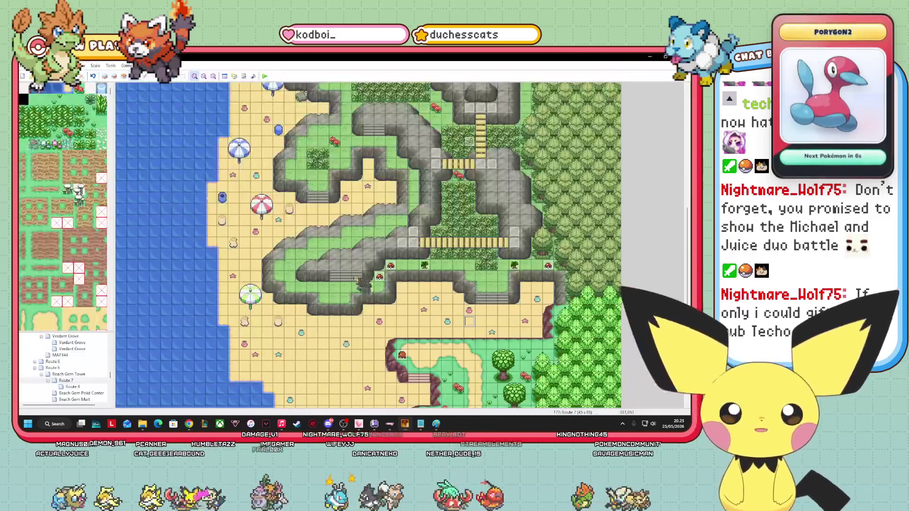
click(363, 281)
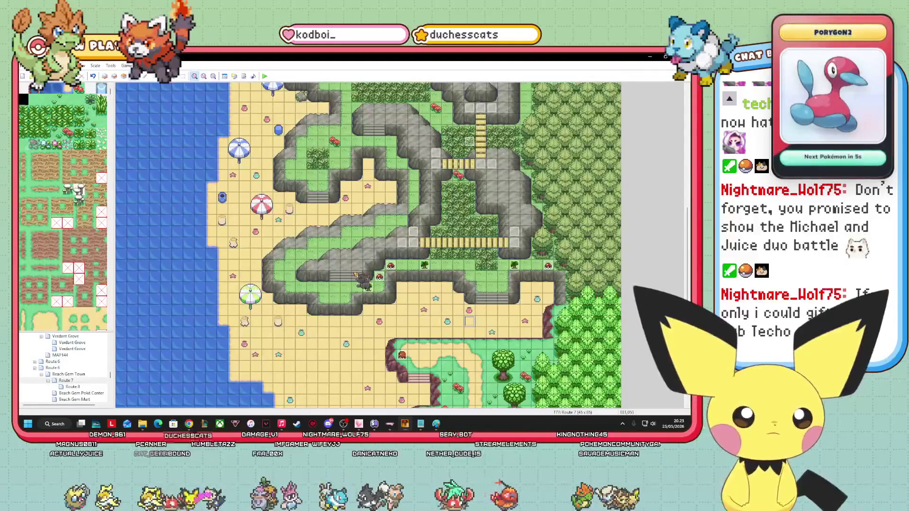
mouse_move(344, 424)
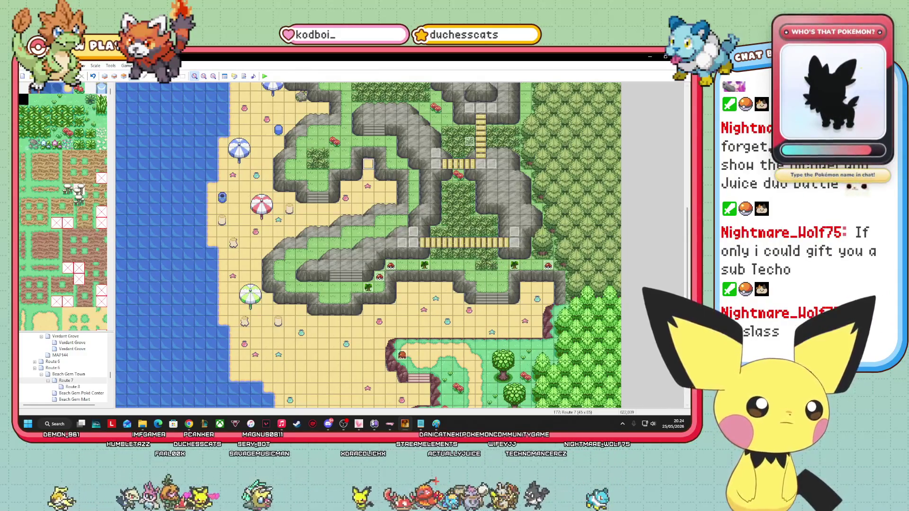
scroll(369, 245, down, 5)
scroll(368, 245, up, 10)
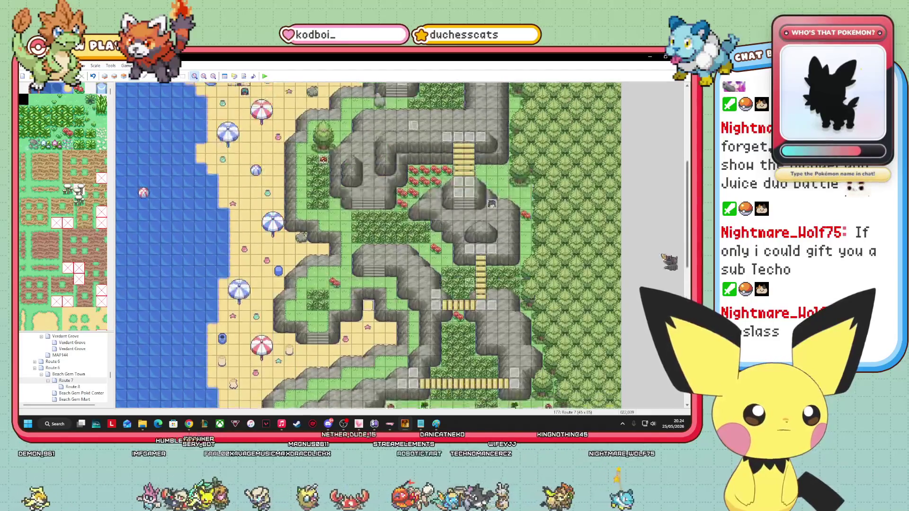
scroll(368, 245, down, 4)
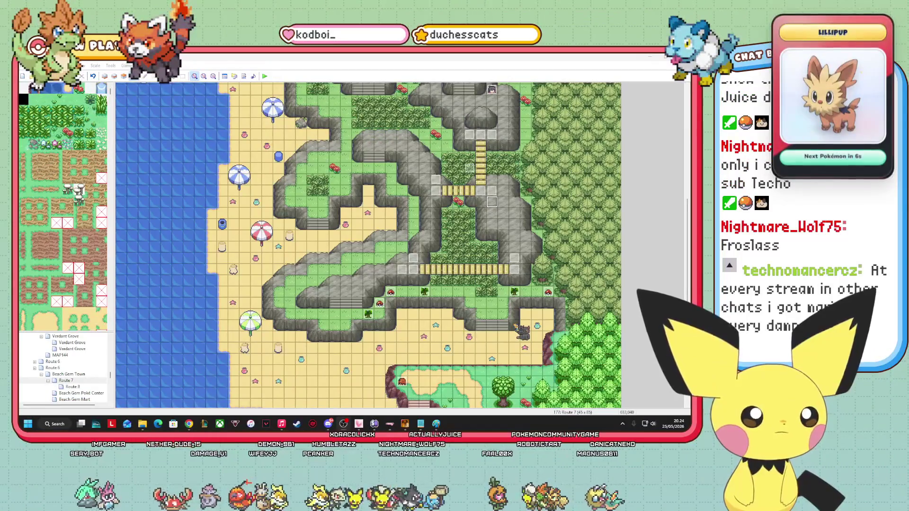
scroll(682, 225, up, 3)
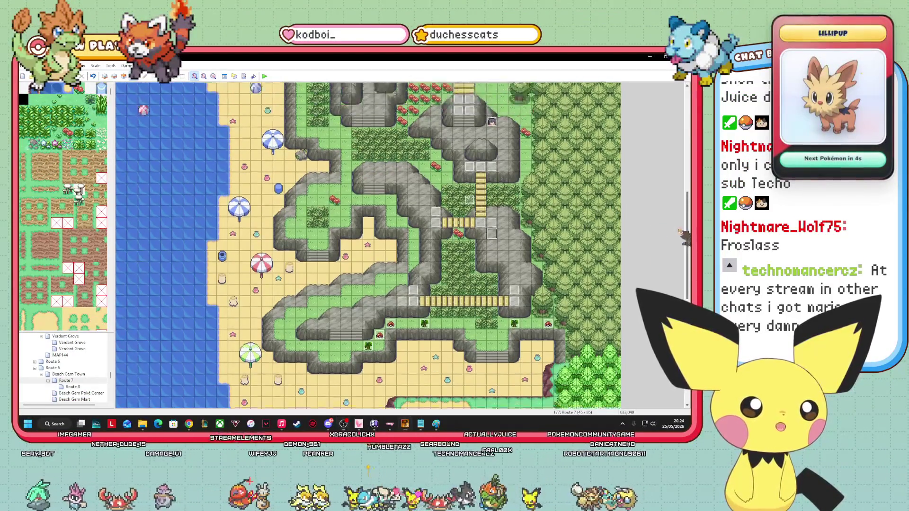
Paste an item ball onto an empty grass tile on Route 7.
drag(682, 225, 669, 253)
right_click(368, 186)
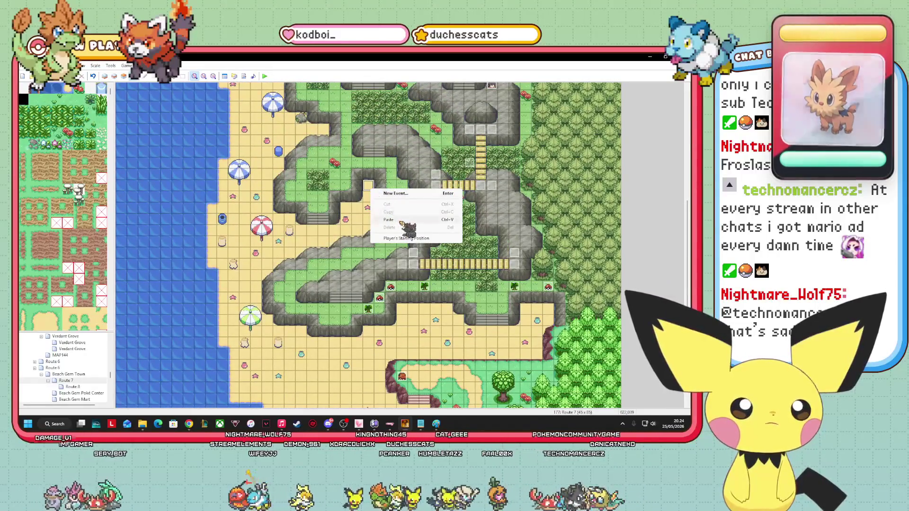
click(370, 225)
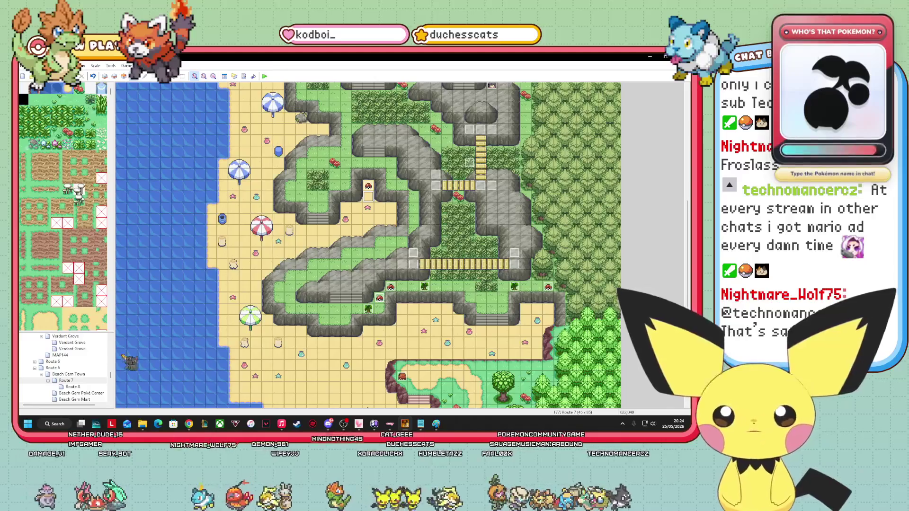
Copy a SmashRock event from Beach Gem Cave and paste it below the item ball.
scroll(71, 378, down, 2)
click(86, 380)
right_click(504, 235)
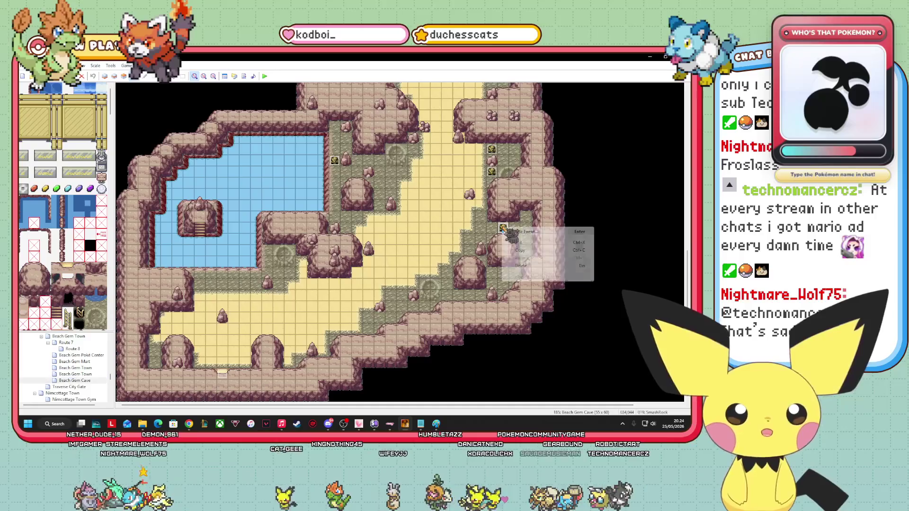
key(Escape)
click(65, 342)
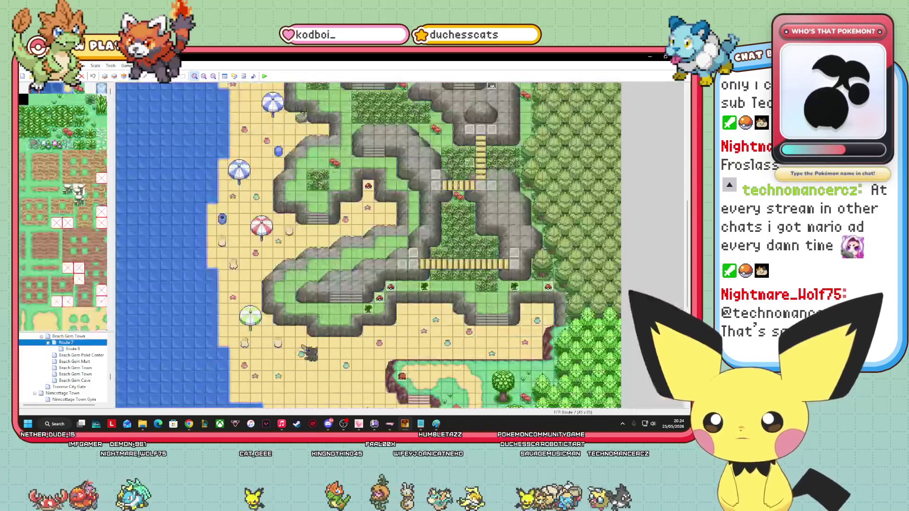
right_click(367, 198)
click(386, 227)
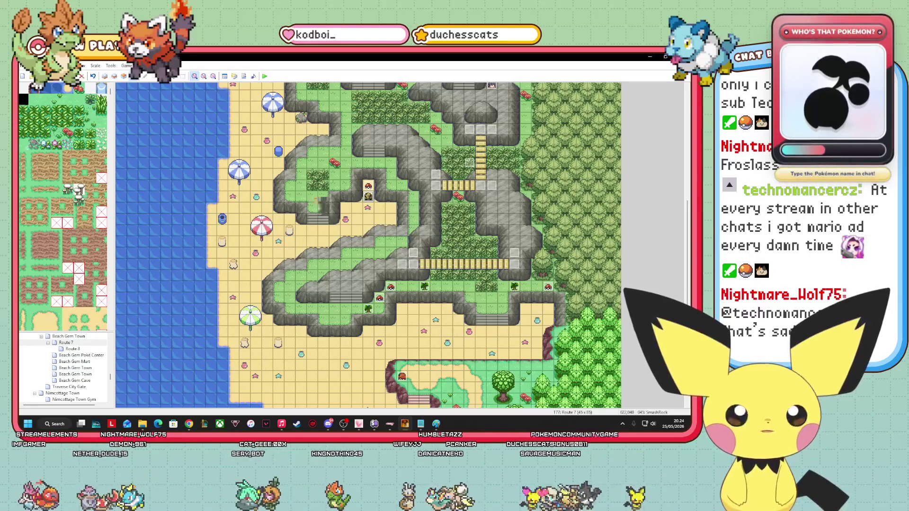
Copy that SmashRock and paste another onto the northern path tile.
scroll(368, 246, down, 2)
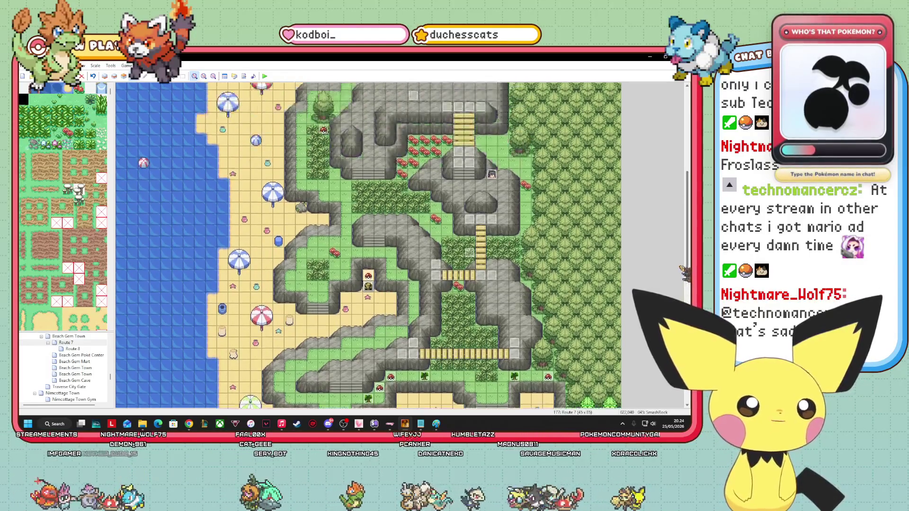
scroll(368, 246, up, 1)
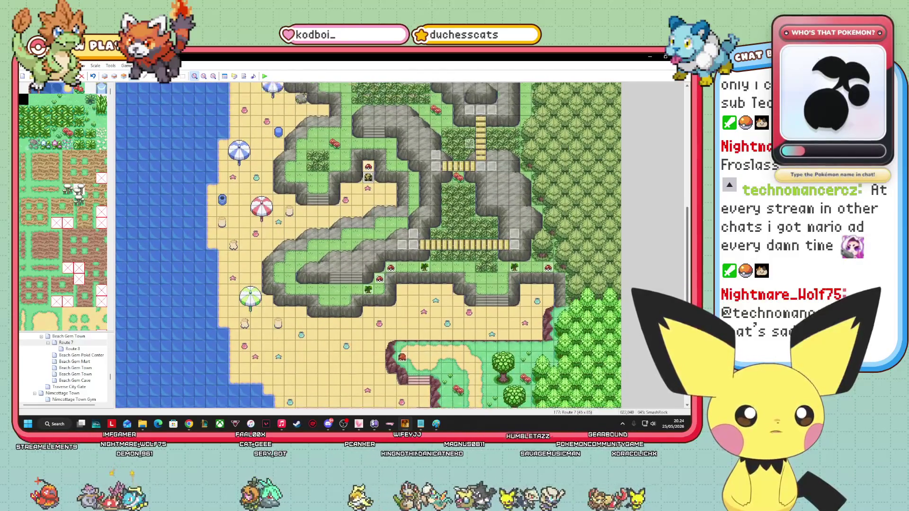
scroll(495, 339, up, 10)
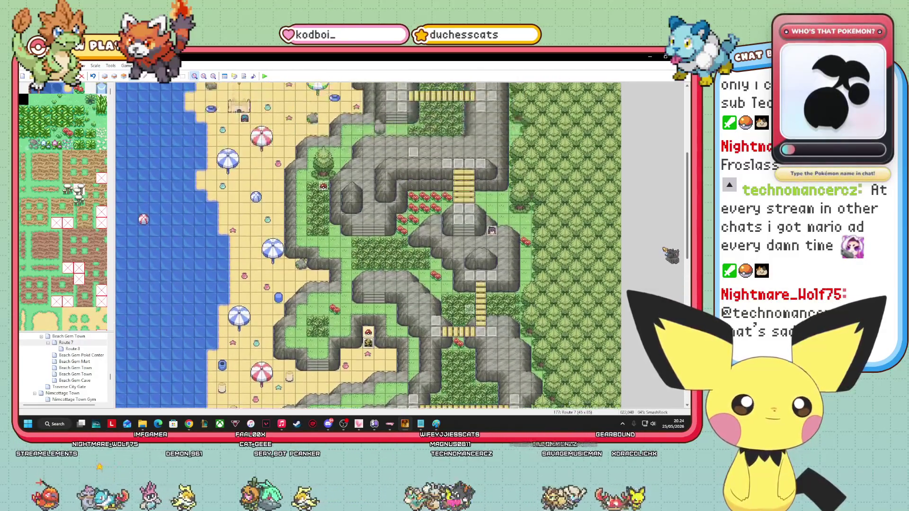
right_click(369, 343)
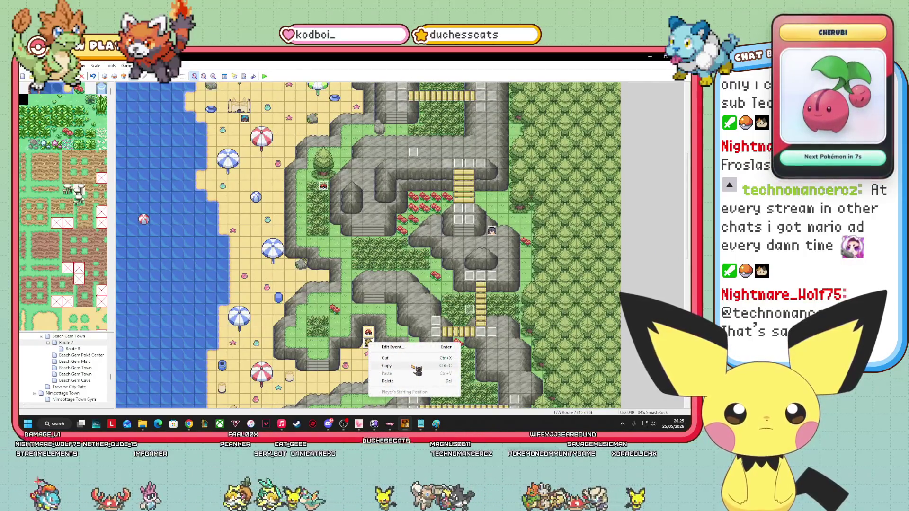
click(413, 366)
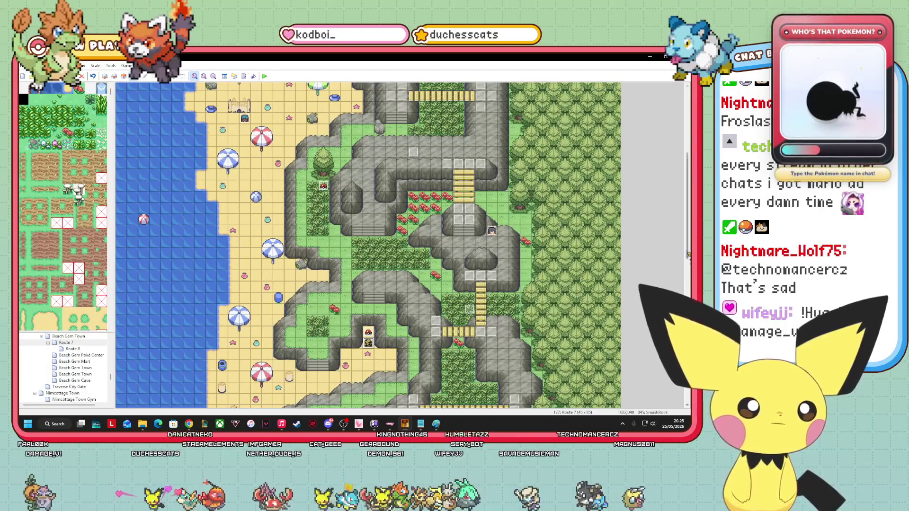
scroll(689, 257, down, 1)
drag(689, 258, 689, 210)
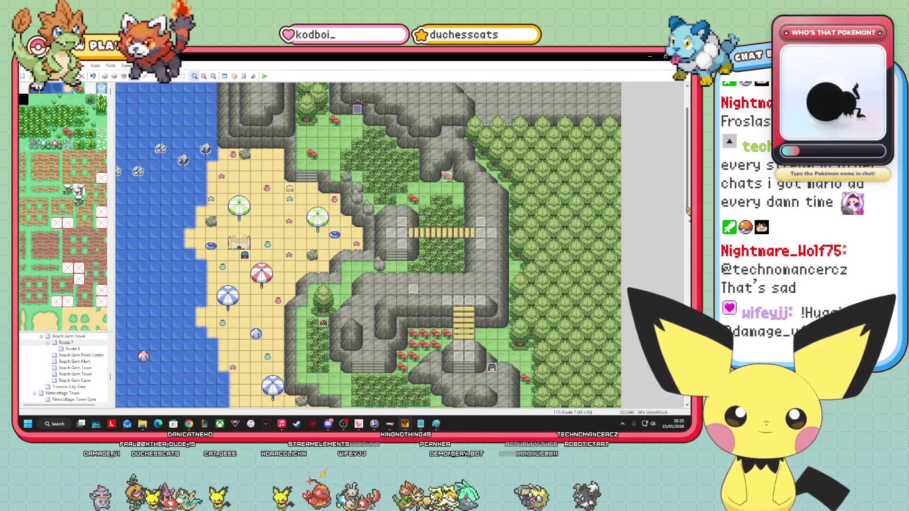
drag(689, 211, 688, 203)
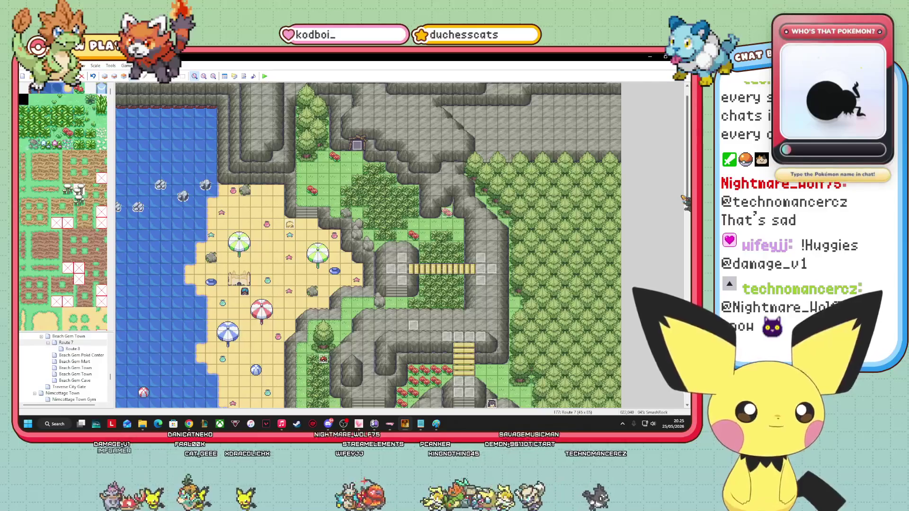
right_click(488, 223)
click(501, 246)
key(ctrl+v)
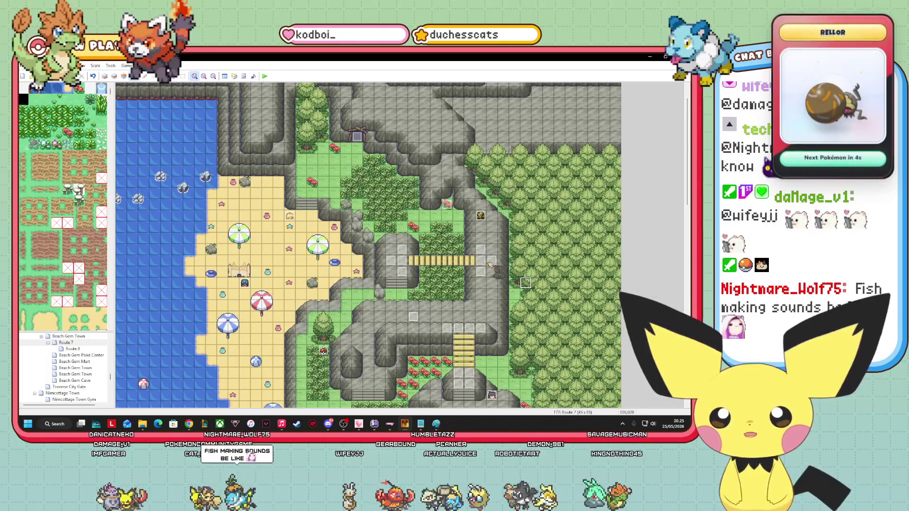
Paste a third SmashRock onto the ledge path tile.
scroll(368, 246, down, 5)
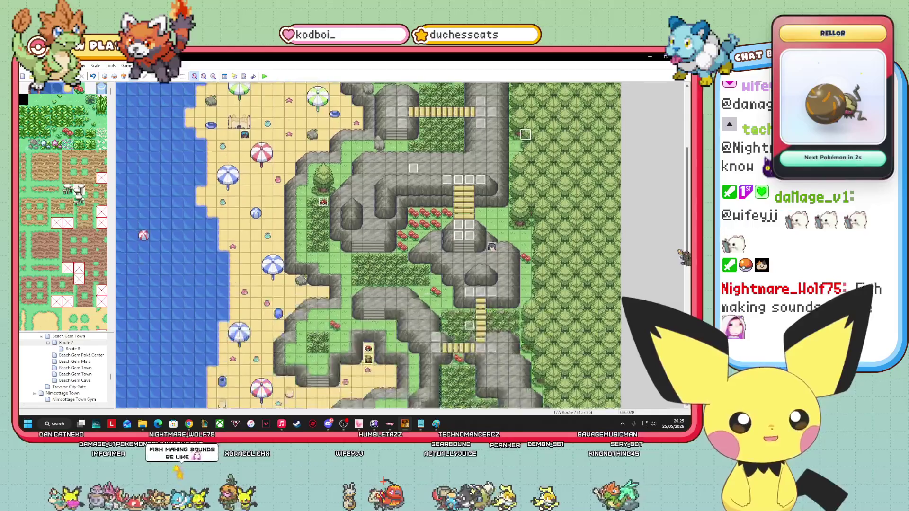
scroll(368, 246, up, 5)
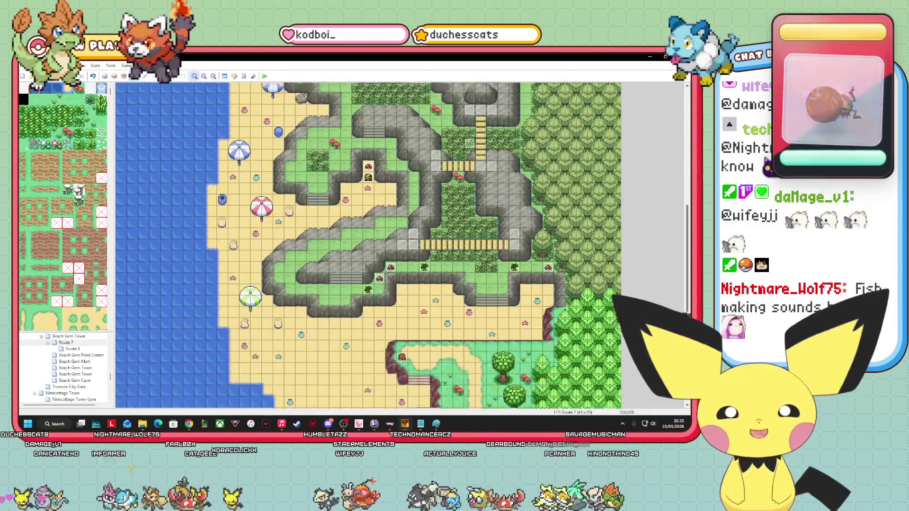
scroll(369, 246, down, 5)
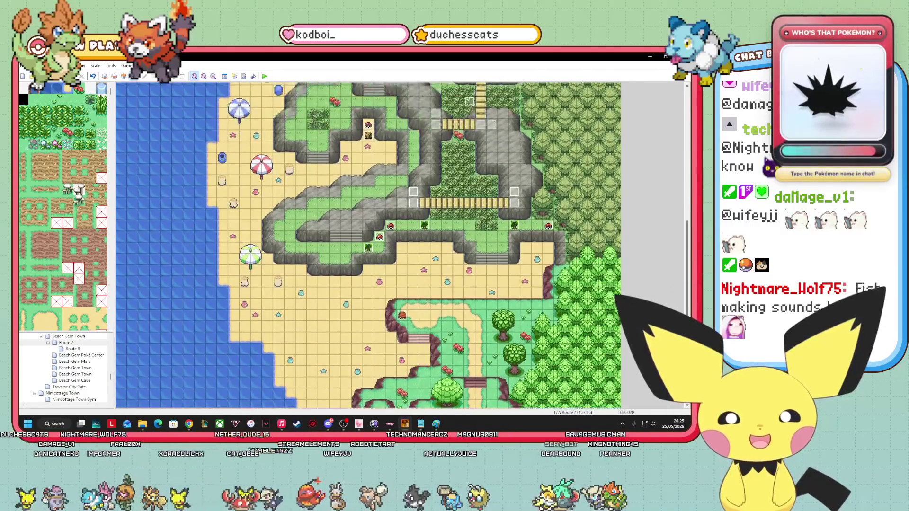
scroll(369, 245, up, 1)
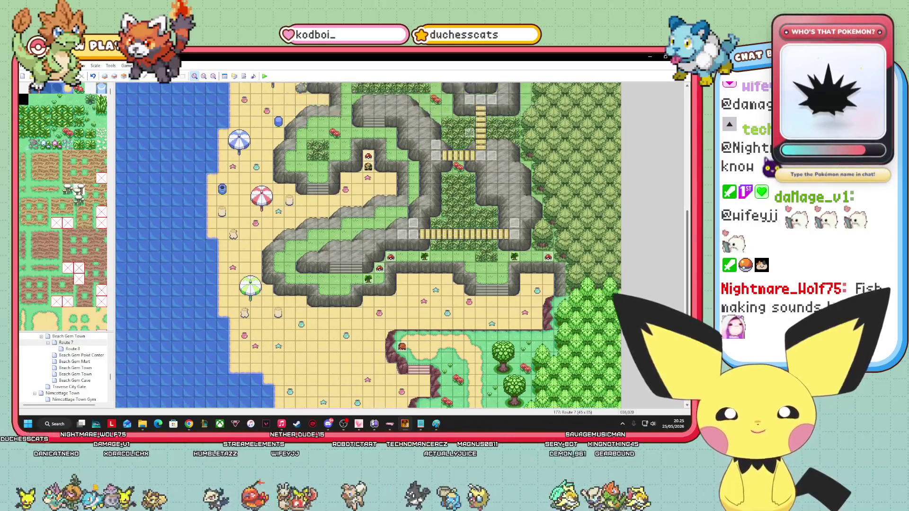
drag(364, 207, 399, 200)
right_click(400, 200)
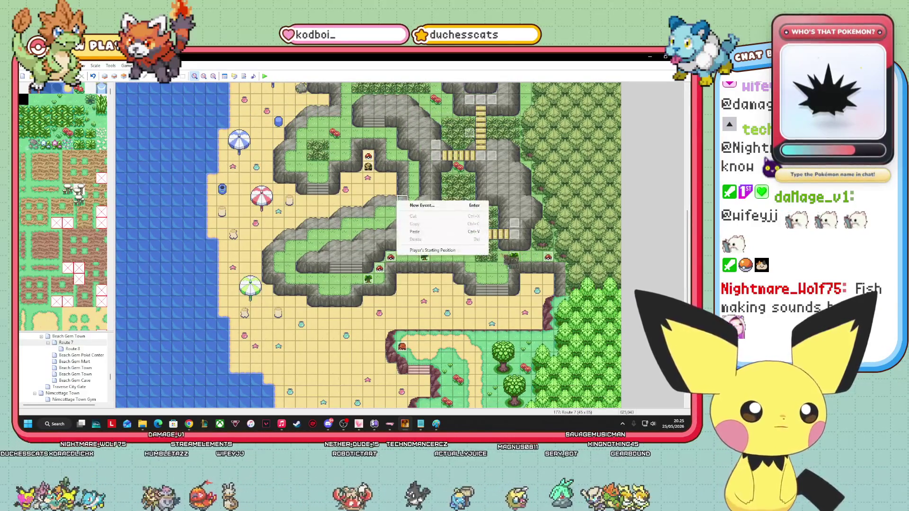
click(440, 236)
mouse_move(503, 325)
mouse_down()
mouse_move(529, 132)
mouse_move(449, 208)
mouse_up()
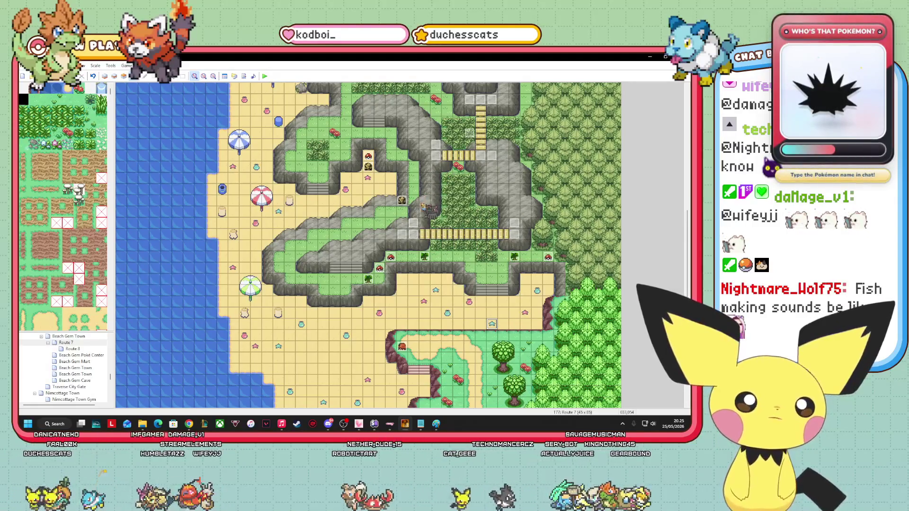
mouse_move(403, 200)
mouse_down()
mouse_move(389, 156)
mouse_move(220, 204)
mouse_up()
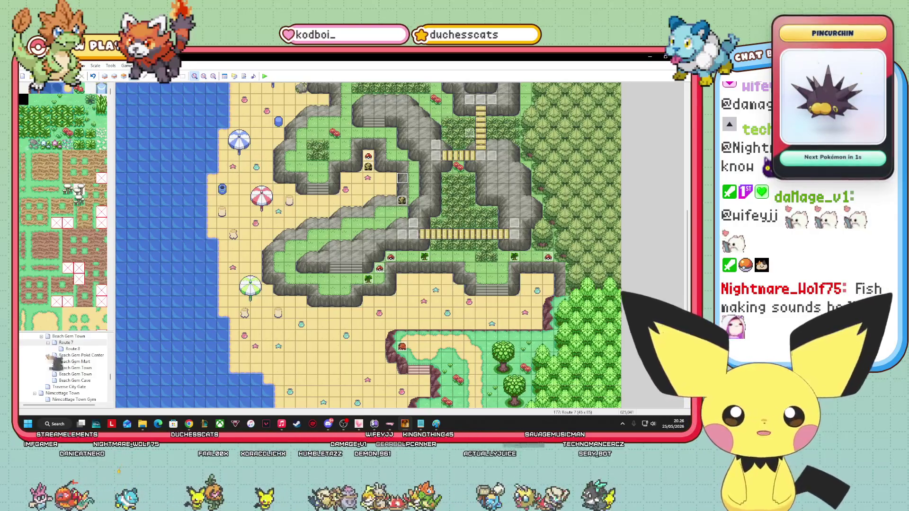
Scroll Route 7 to its northern beach with umbrellas, a sandcastle, shallow-water rocks and trainers.
scroll(92, 303, down, 2)
scroll(89, 295, down, 3)
scroll(66, 261, down, 5)
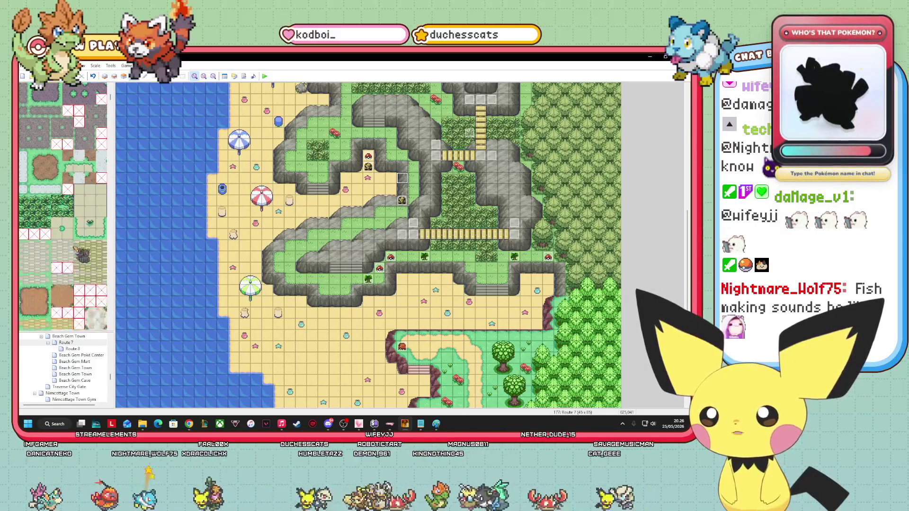
scroll(76, 271, down, 3)
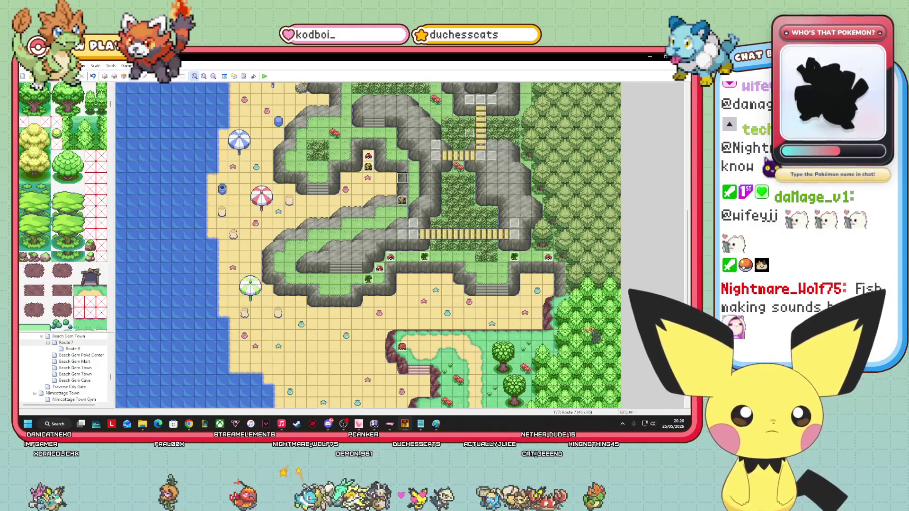
scroll(368, 244, up, 5)
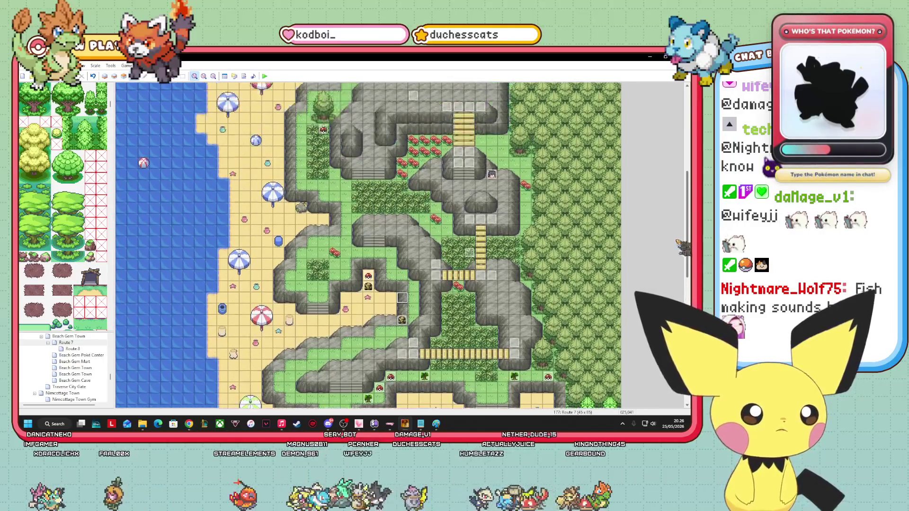
scroll(669, 235, up, 1)
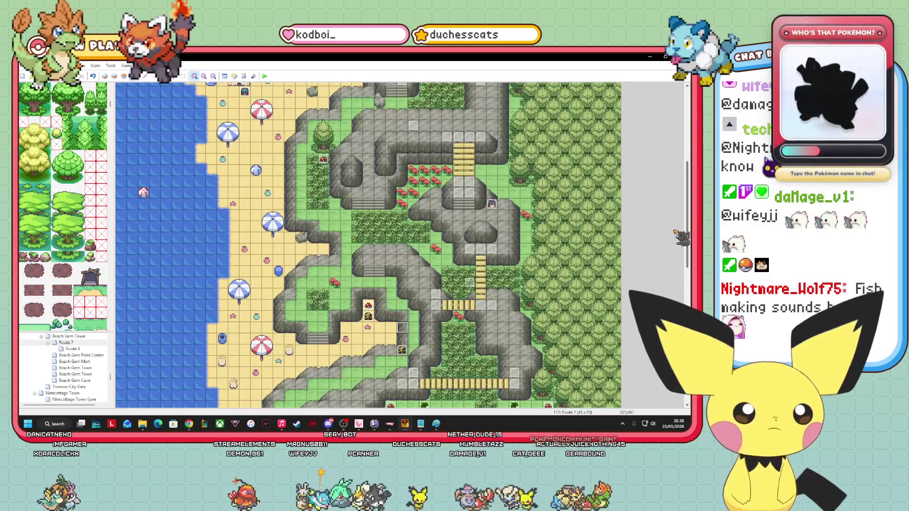
scroll(676, 233, up, 4)
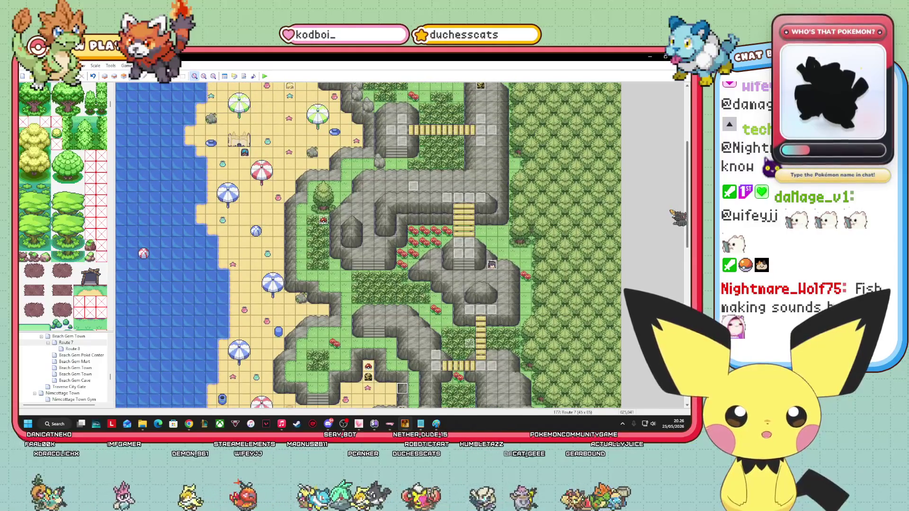
scroll(676, 217, up, 5)
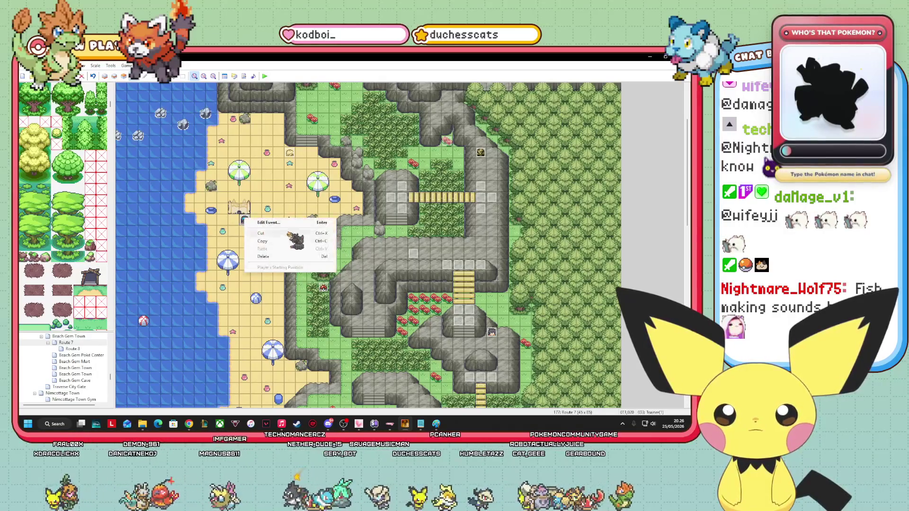
Set the swimmer event's battle condition script to use trainer name "Paul".
drag(257, 225, 378, 265)
double_click(378, 264)
click(448, 192)
right_click(441, 192)
click(458, 203)
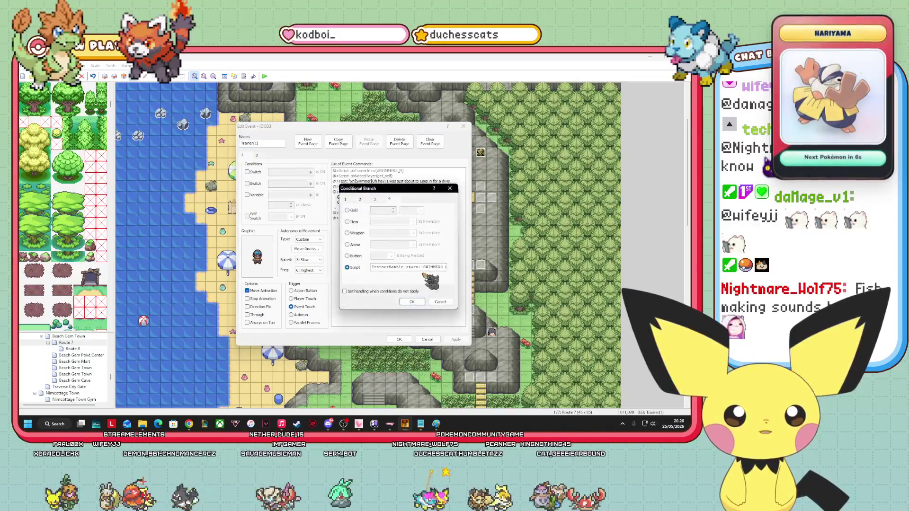
key(End)
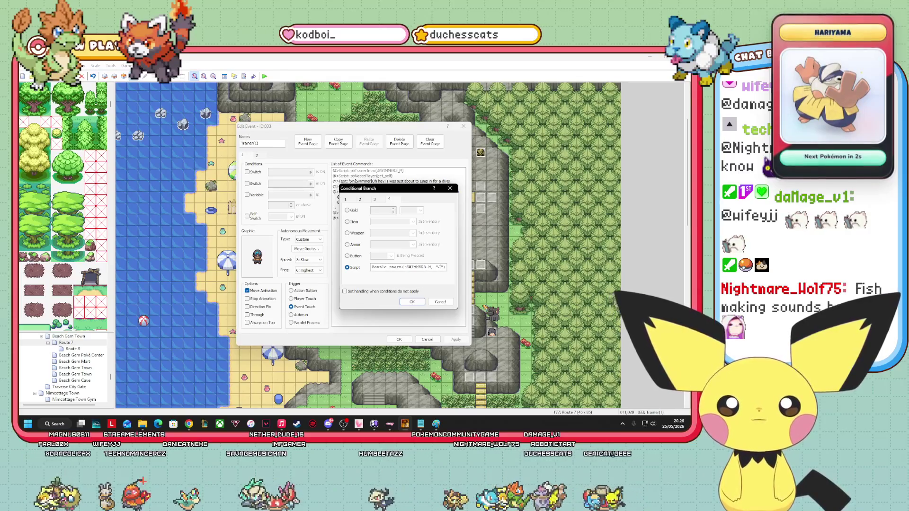
text(Paul)
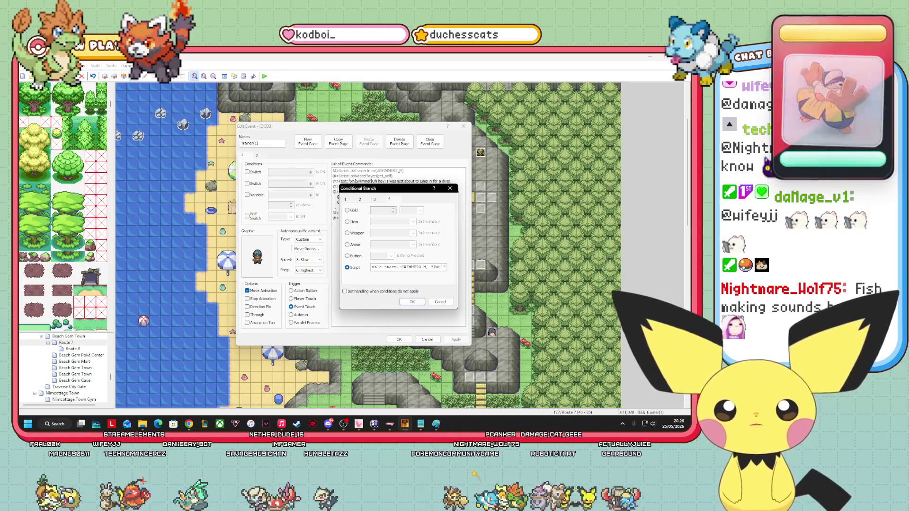
click(411, 301)
Reword the first dialogue line to "Don't stop me now!".
click(393, 181)
right_click(388, 184)
click(418, 196)
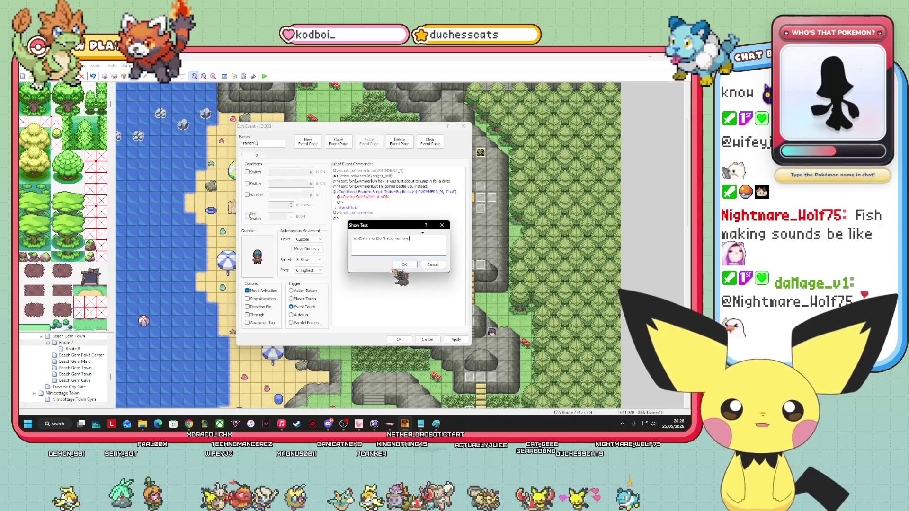
click(404, 264)
Change the next dialogue line to "I'm working out, to stay in great shape!".
right_click(384, 187)
click(413, 200)
drag(432, 239, 377, 240)
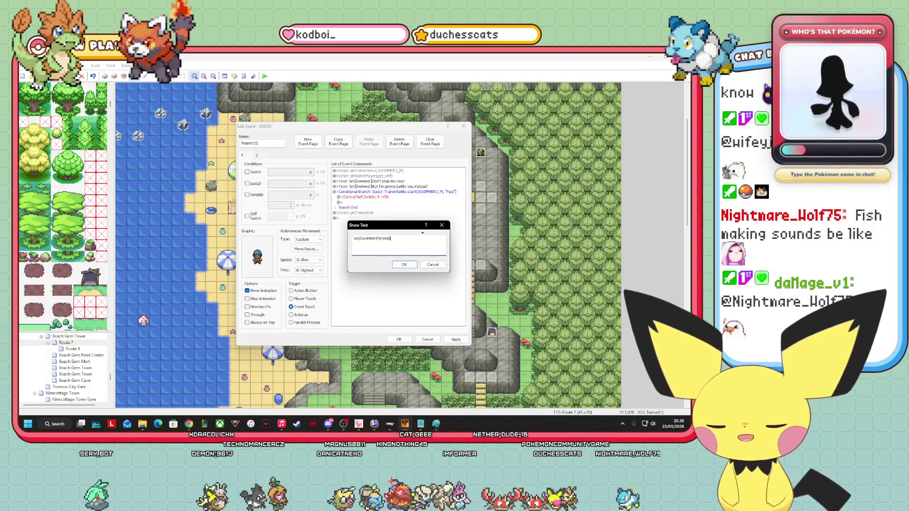
text(ing in great shaape)
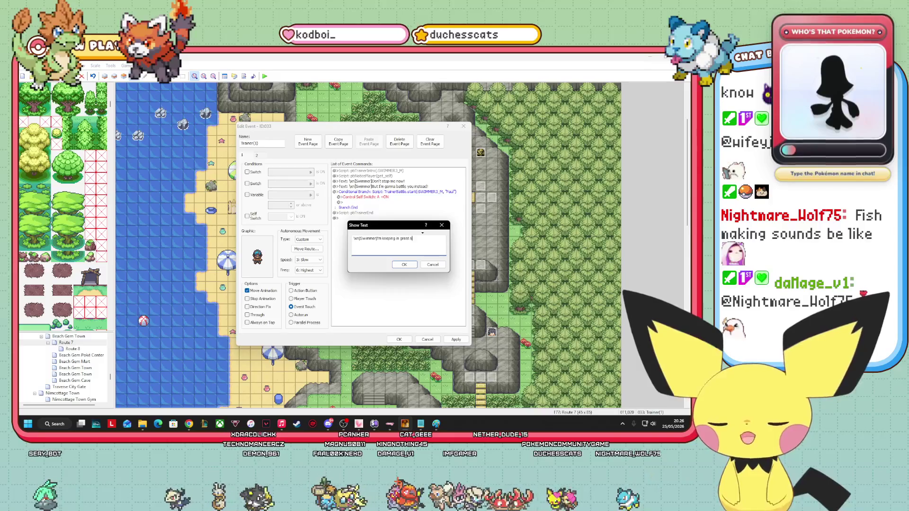
key(BackSpace)
key(BackSpace)
key(BackSpace)
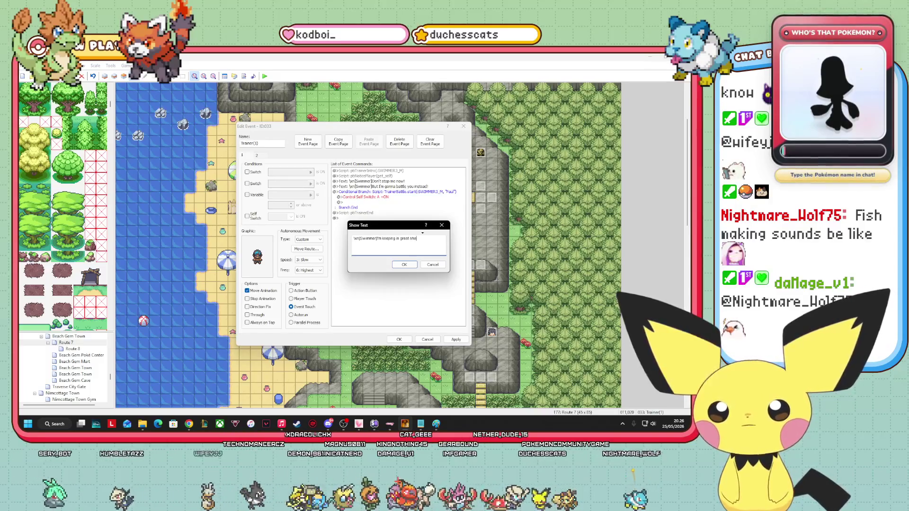
key(BackSpace)
key(BackSpace)
key(BackSpace)
text(working )
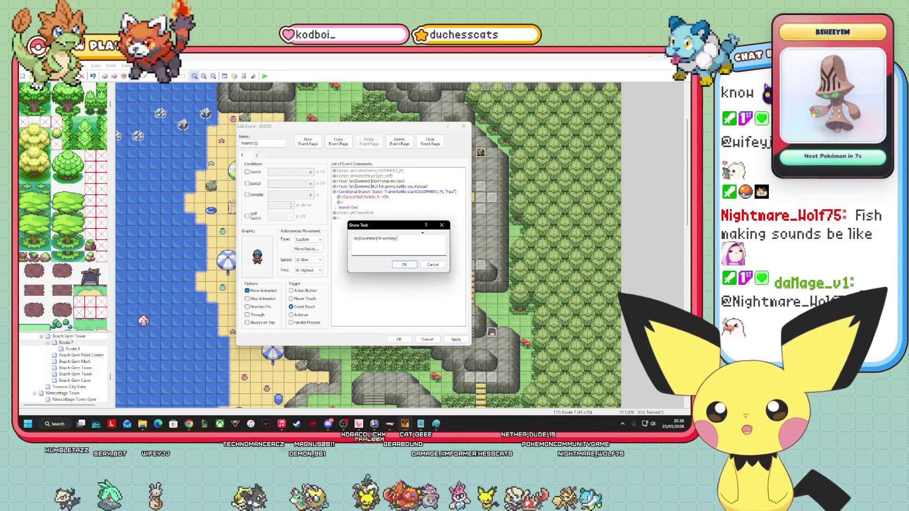
text(out, to stay )
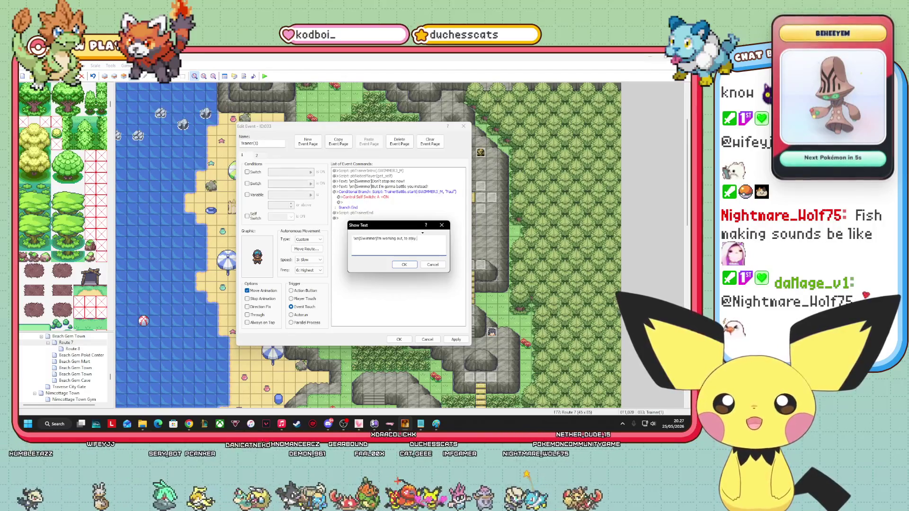
text(in great shapoe)
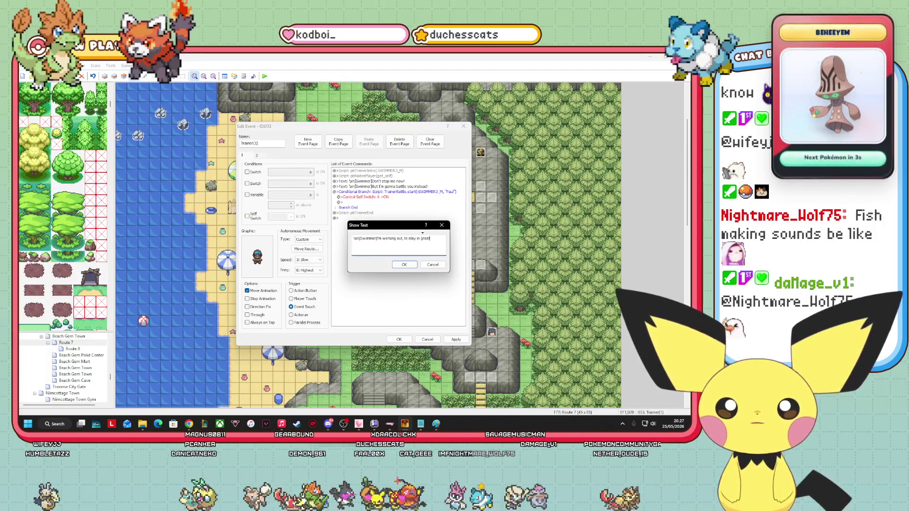
key(BackSpace)
key(BackSpace)
text(e)
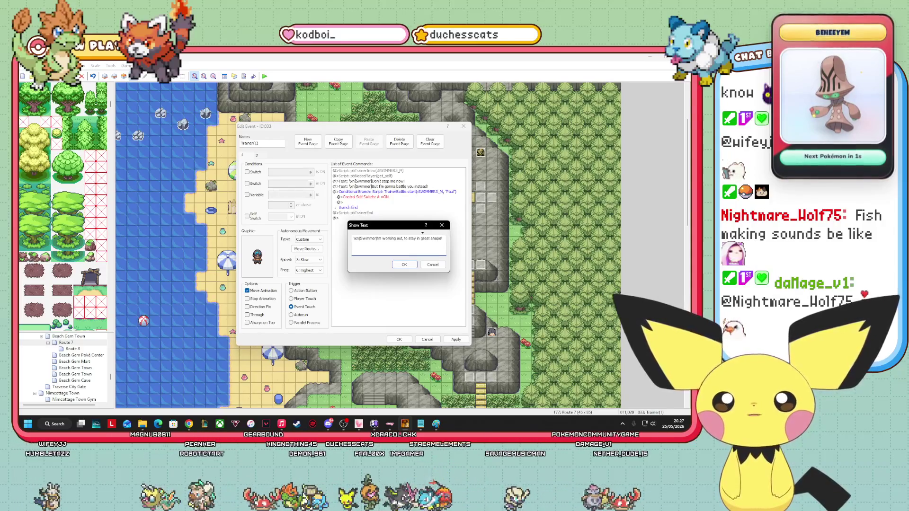
click(403, 265)
Select the last command line and switch to the swimmer event's second page.
click(391, 194)
click(391, 259)
click(258, 158)
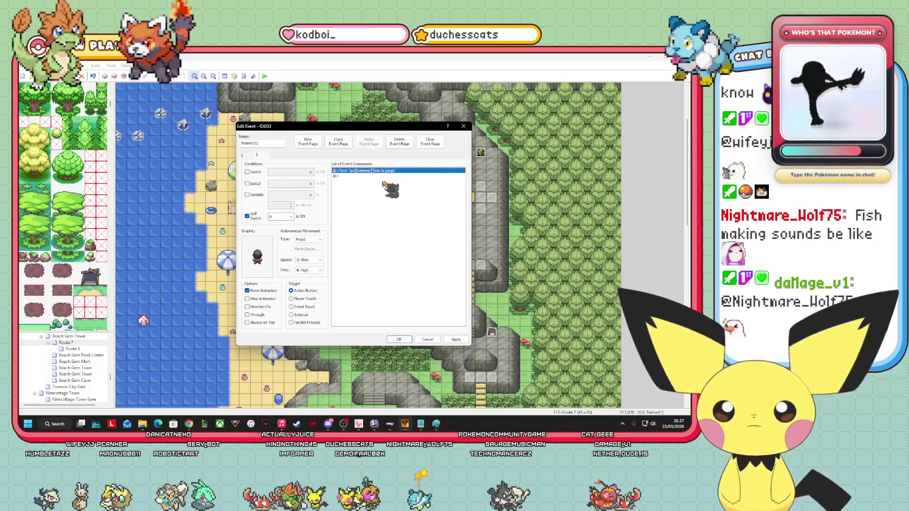
Give the swimmer's second page the trainer_SWIMMER3 sprite.
right_click(381, 171)
click(303, 273)
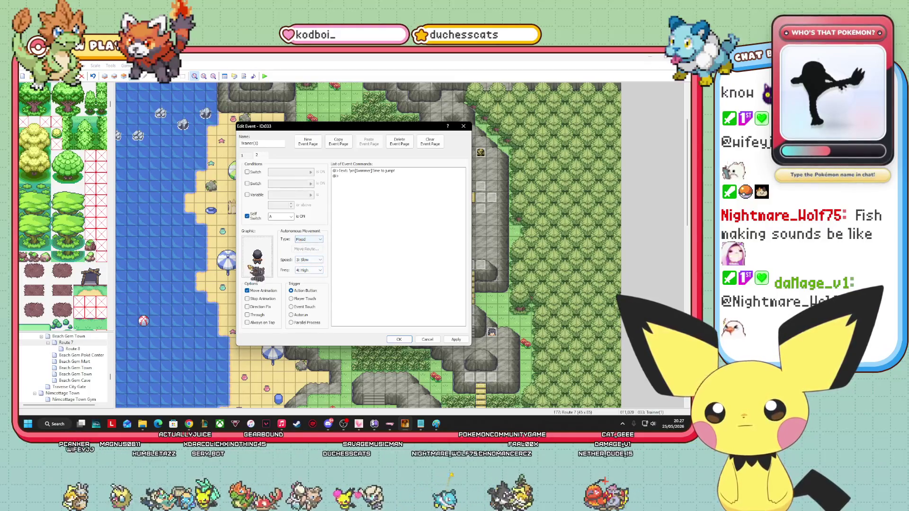
double_click(257, 258)
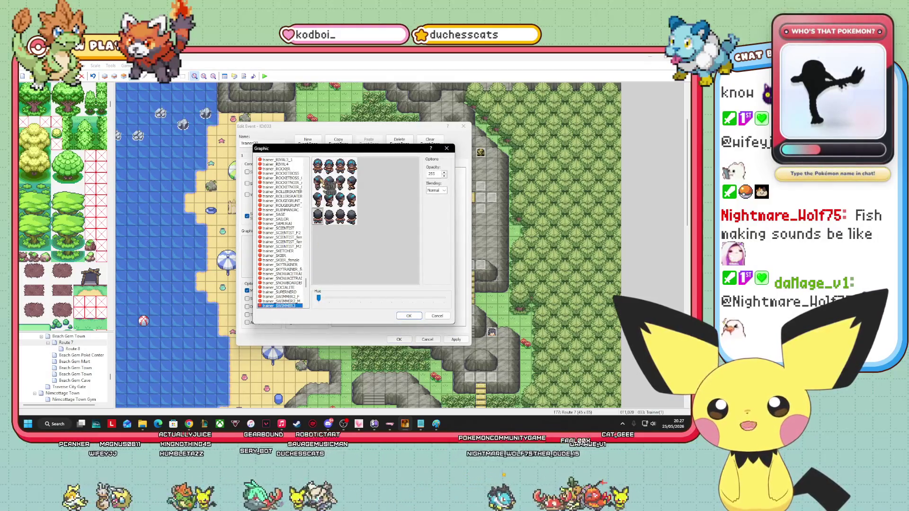
click(409, 315)
Replace the 'Time to jump!' message with the new after-battle wording.
double_click(374, 171)
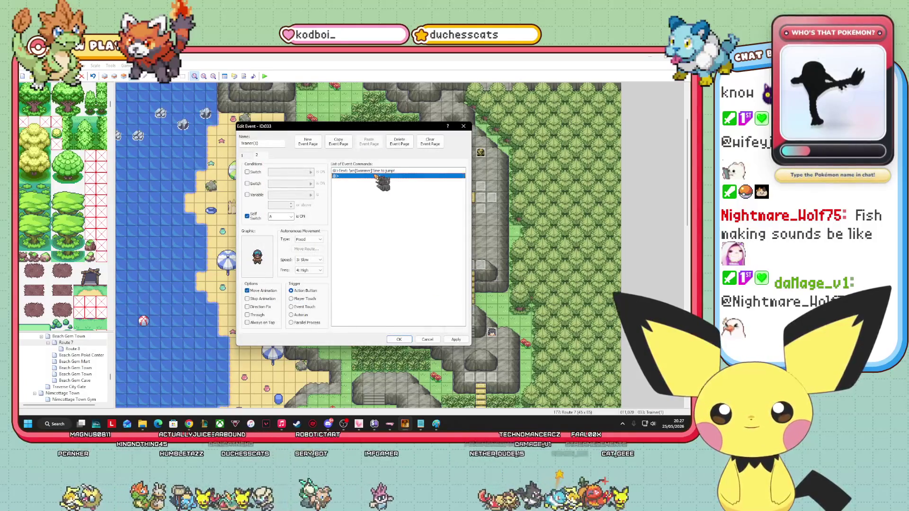
drag(422, 240, 373, 239)
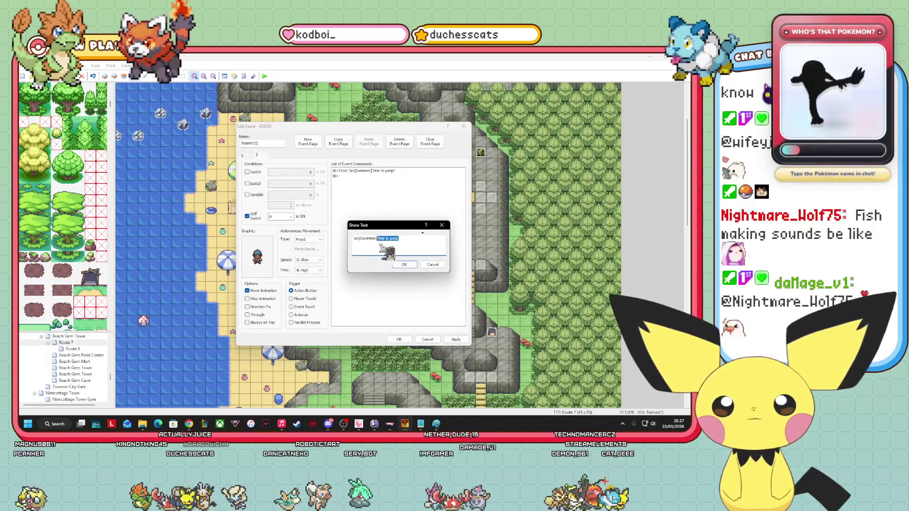
text(Well, our battl)
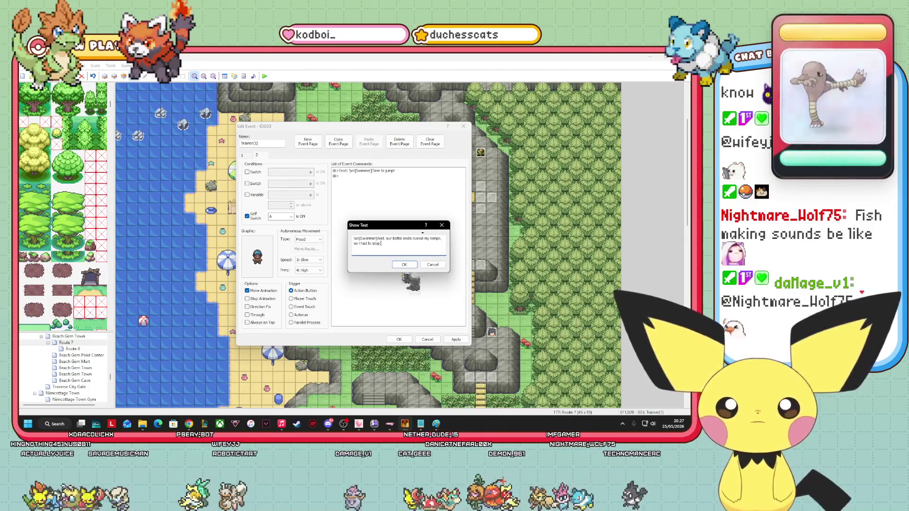
click(404, 265)
Add a Show Text line '[Swimmer]Thanks, I guess...'.
double_click(372, 184)
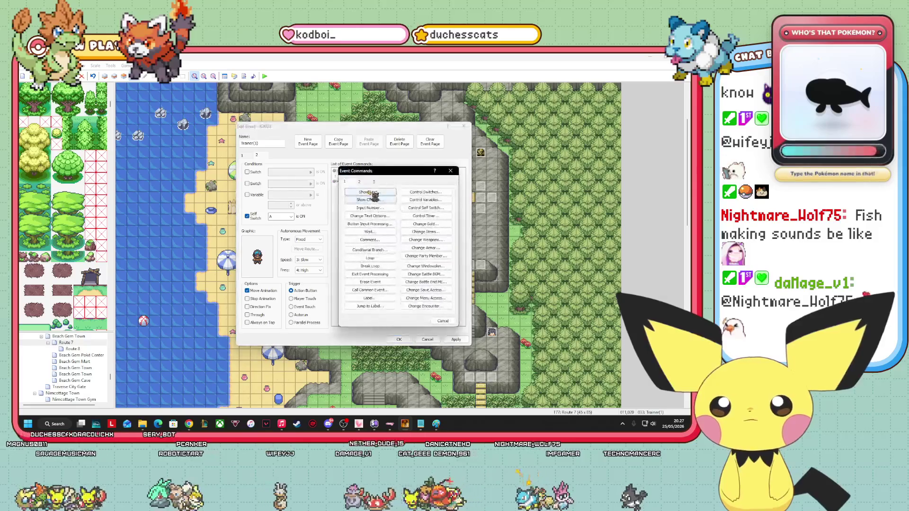
click(369, 192)
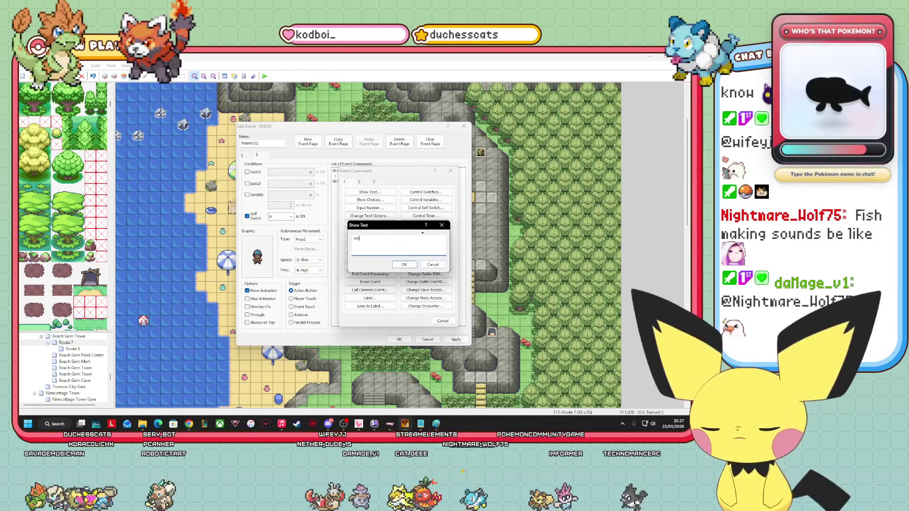
text([Swimmer])
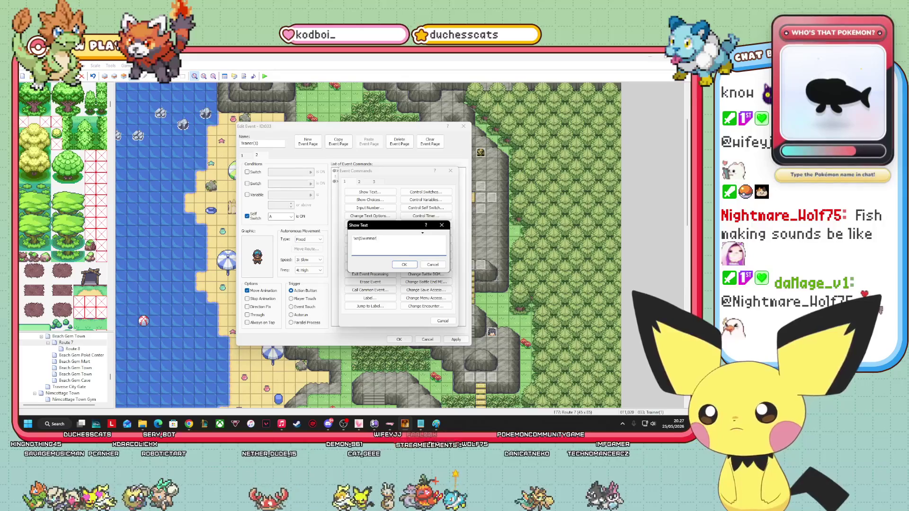
text(Thanks, I guess...)
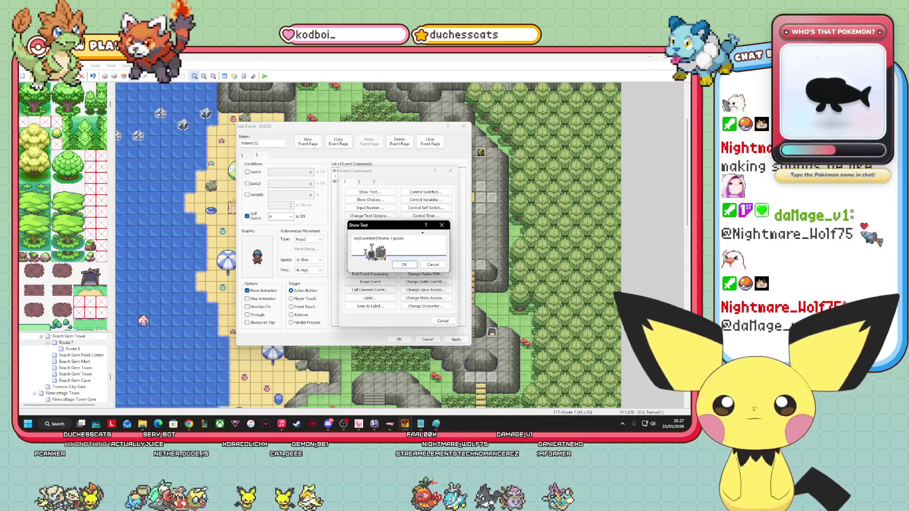
click(404, 264)
Add a final '...jerk.' Show Text line and confirm the swimmer event with OK.
right_click(384, 188)
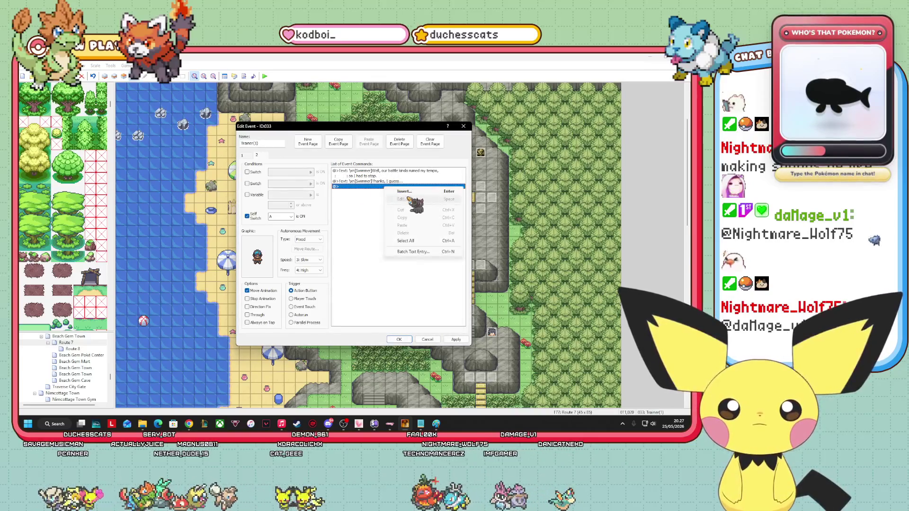
click(405, 191)
click(369, 192)
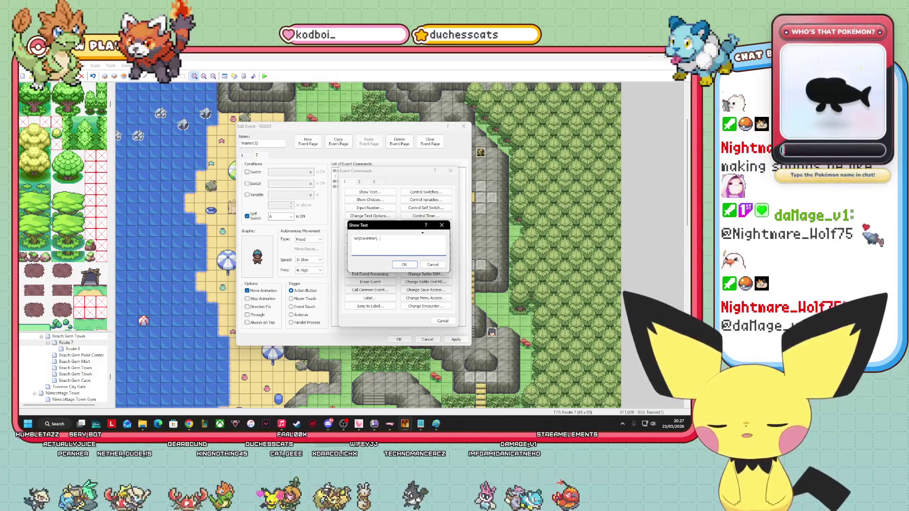
click(410, 264)
click(402, 209)
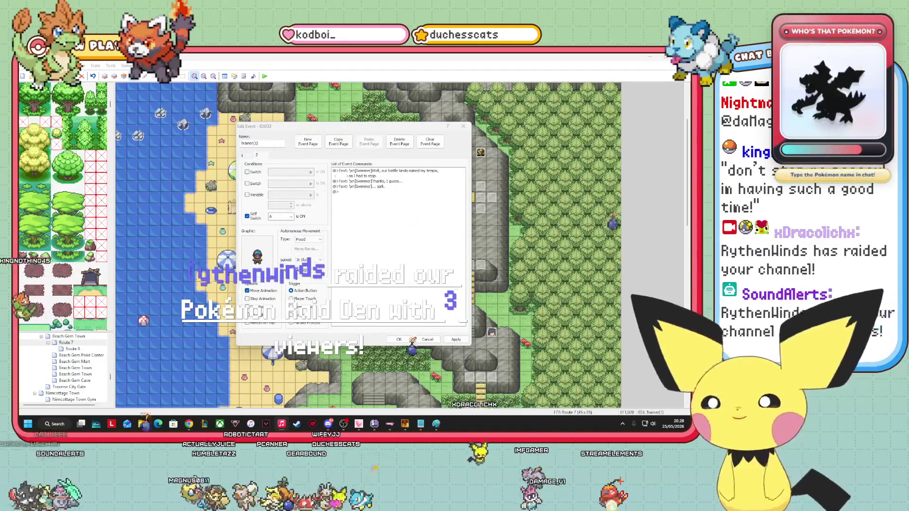
click(359, 191)
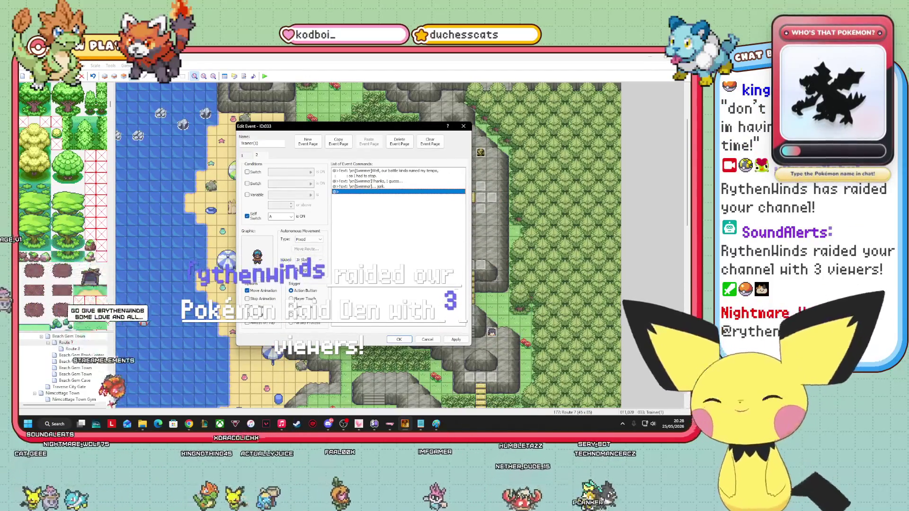
key(alt+Tab)
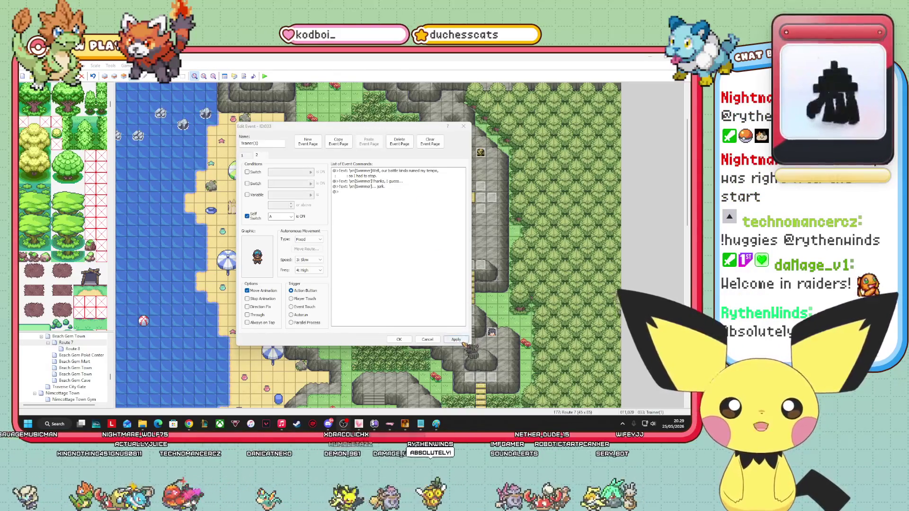
click(399, 340)
Bring the RPG Maker XP window showing the Route 7 map back to the front.
drag(219, 239, 596, 247)
mouse_move(684, 213)
mouse_down()
mouse_move(688, 237)
mouse_move(679, 204)
mouse_move(676, 216)
mouse_move(493, 302)
mouse_move(374, 200)
mouse_move(529, 238)
mouse_up()
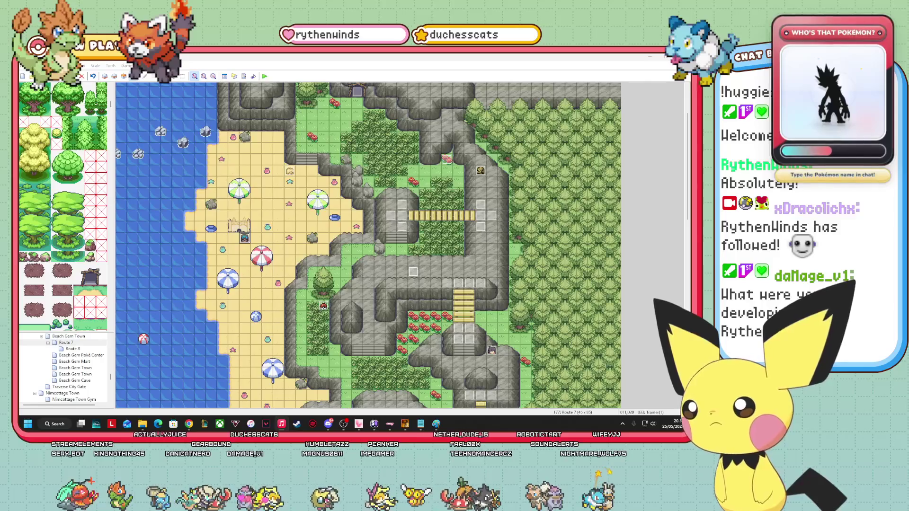
click(156, 229)
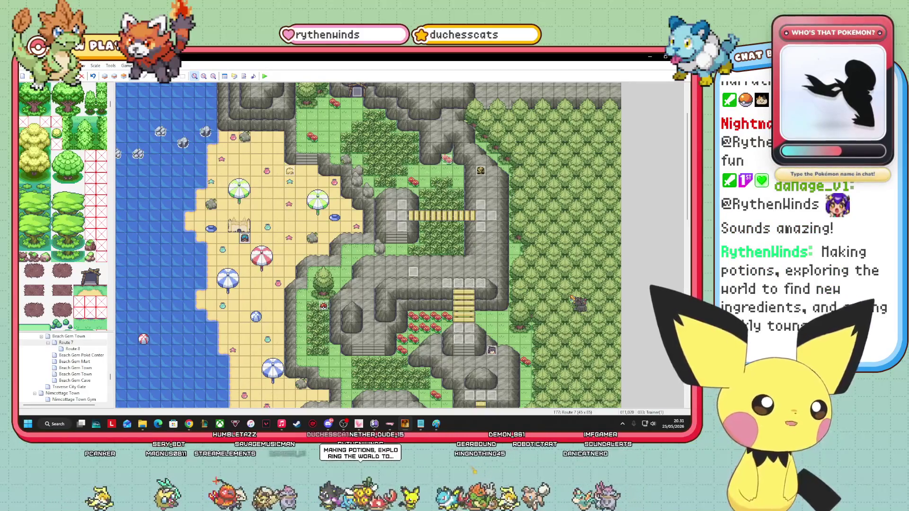
Drag the forest trainer event one tile left on Route 7.
mouse_move(570, 293)
mouse_down()
mouse_move(549, 268)
mouse_move(547, 290)
mouse_up()
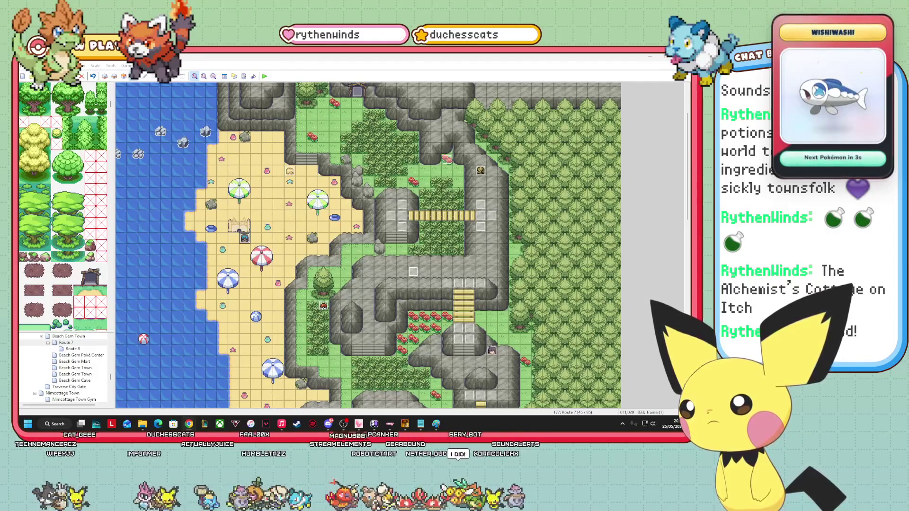
Maximize Chrome and raise the page zoom to 125%.
click(189, 424)
click(425, 148)
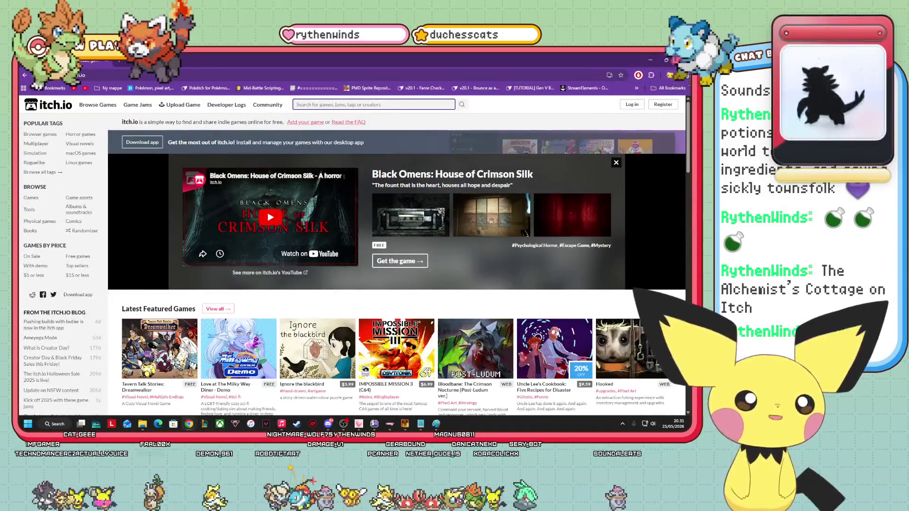
click(682, 74)
click(664, 216)
click(664, 216)
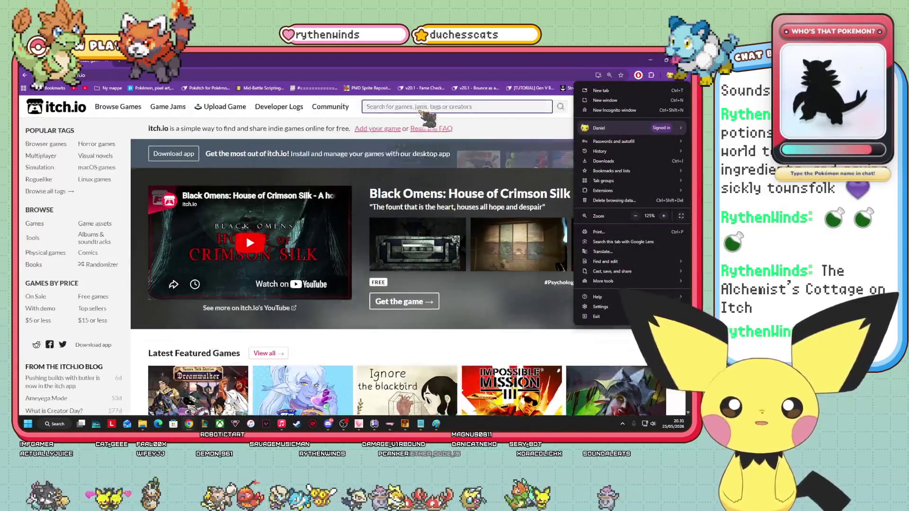
click(417, 108)
Search itch.io for 'The Alchemist's Cottage' and open the top result.
text(The)
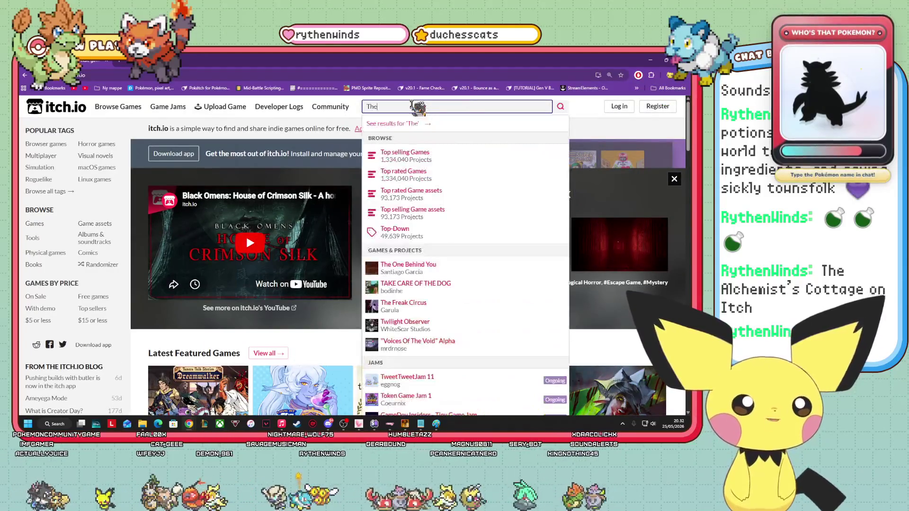
text( Alchemist's C)
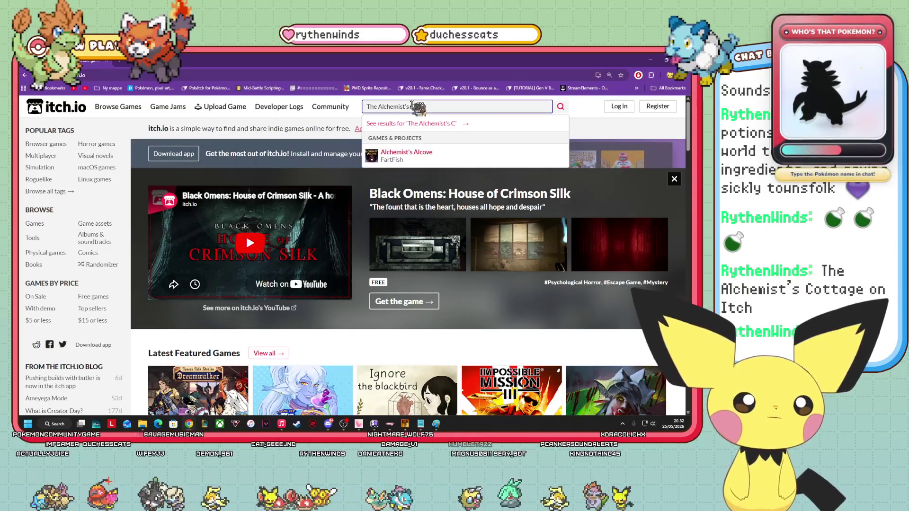
key(Return)
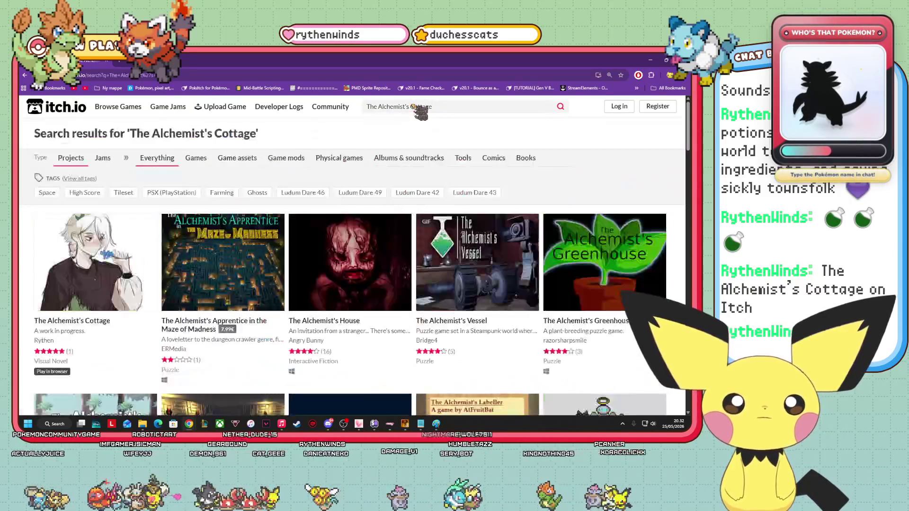
click(88, 322)
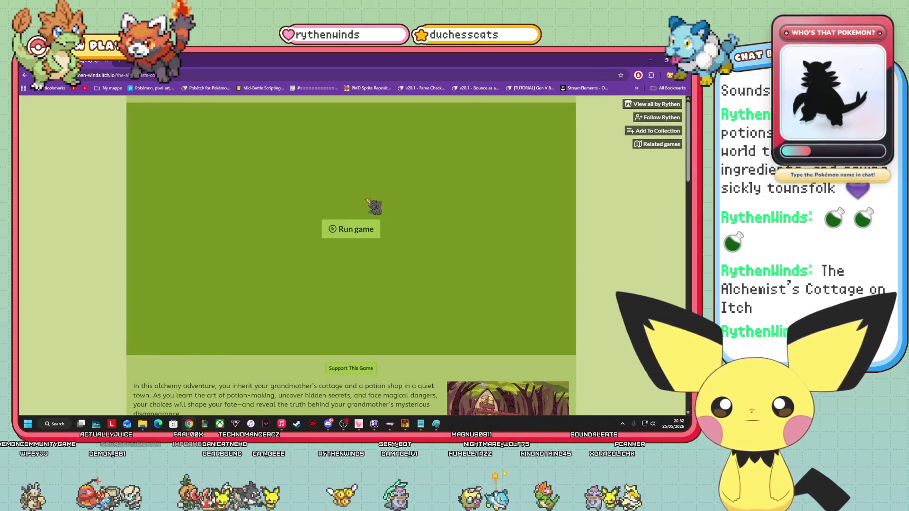
scroll(368, 203, down, 10)
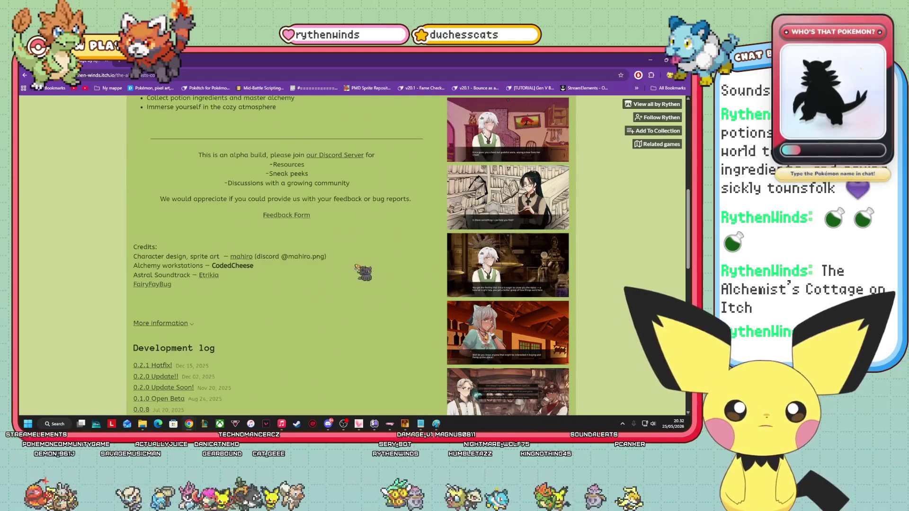
click(500, 142)
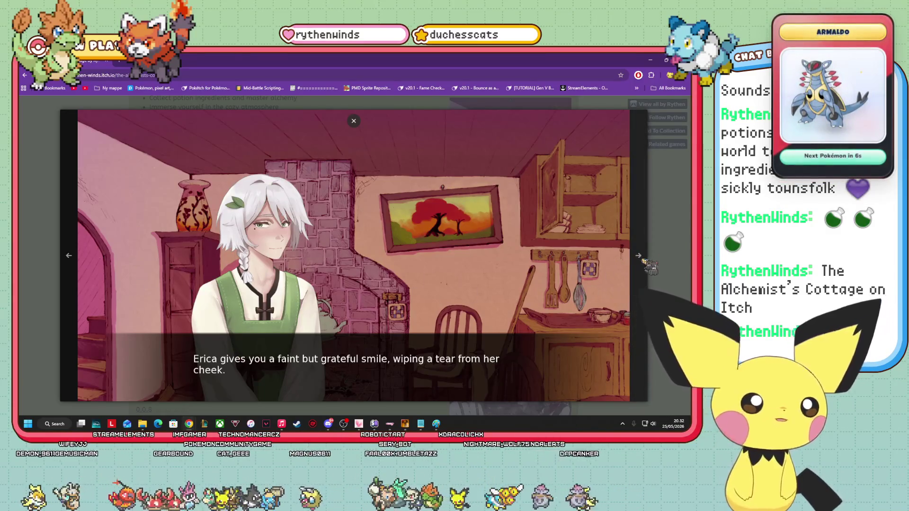
click(638, 256)
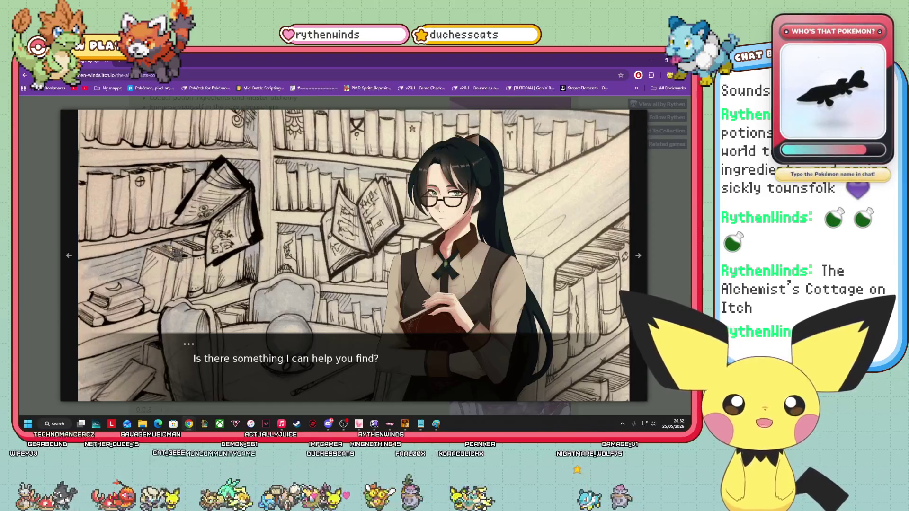
click(637, 256)
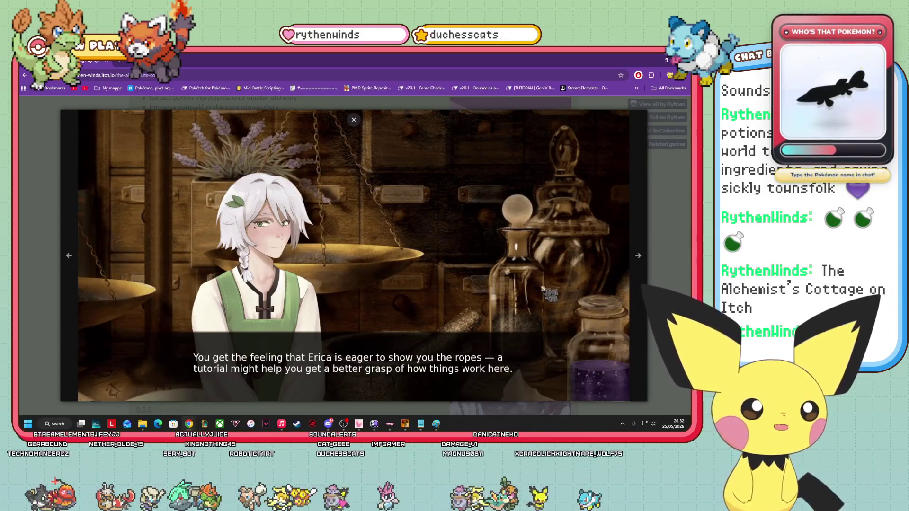
click(638, 257)
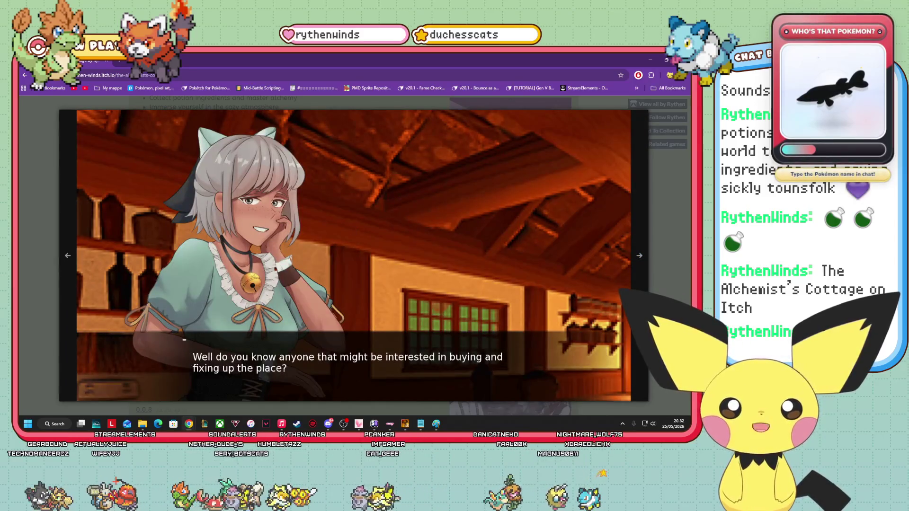
click(69, 256)
click(69, 256)
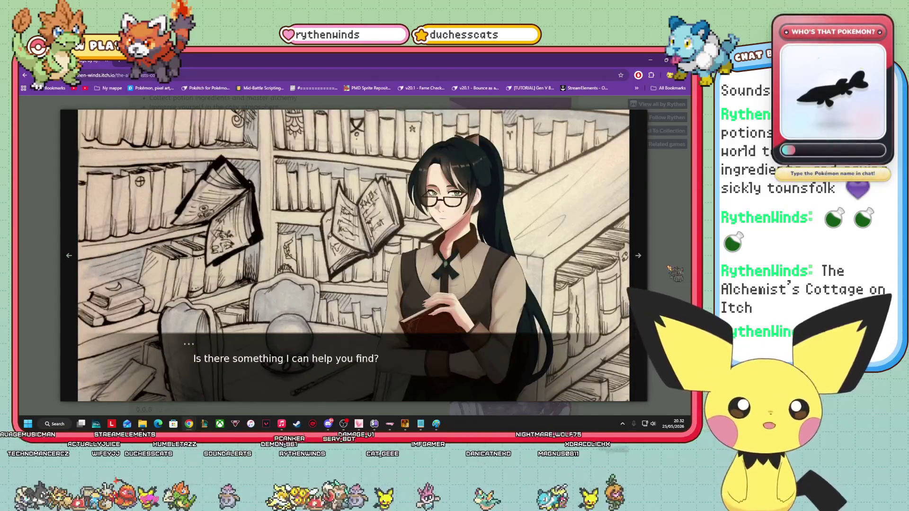
click(639, 256)
click(638, 256)
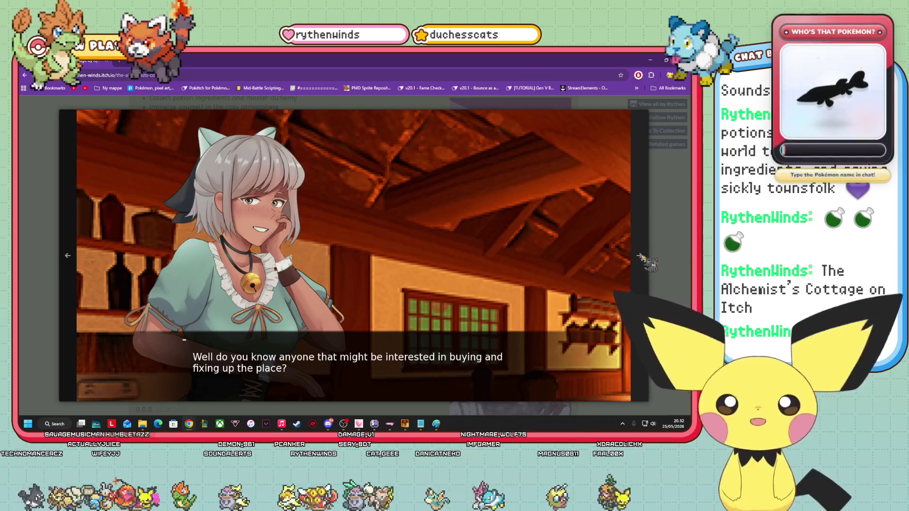
click(639, 256)
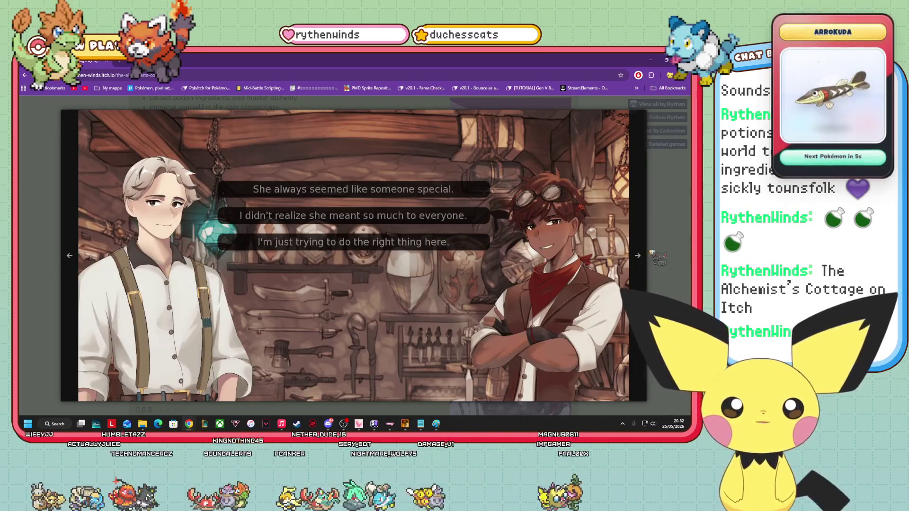
click(638, 256)
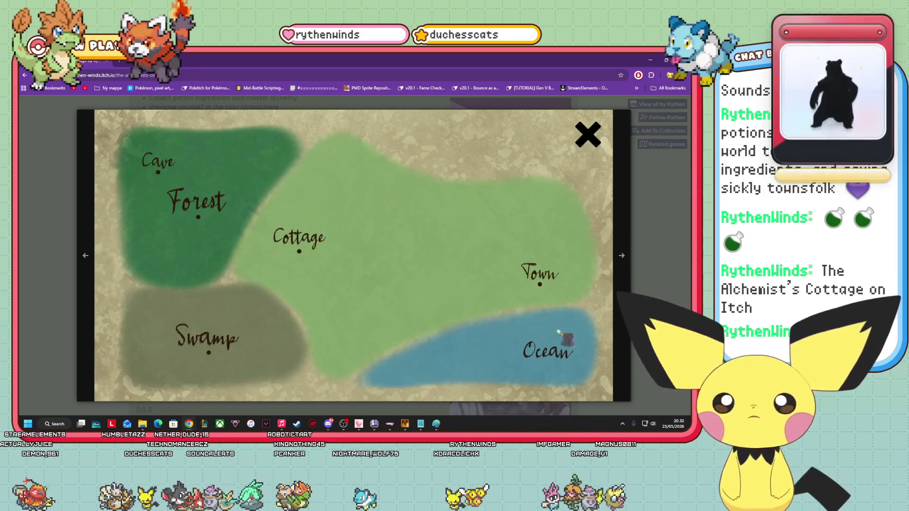
click(628, 263)
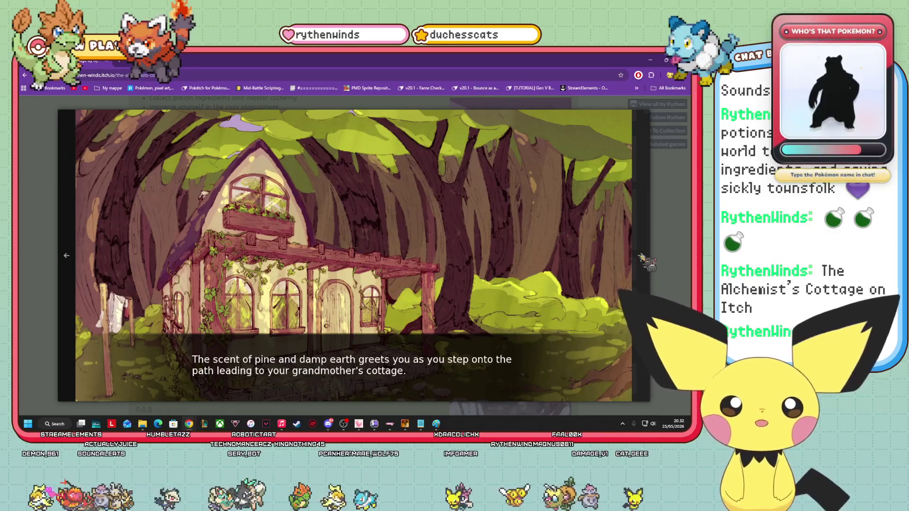
click(641, 256)
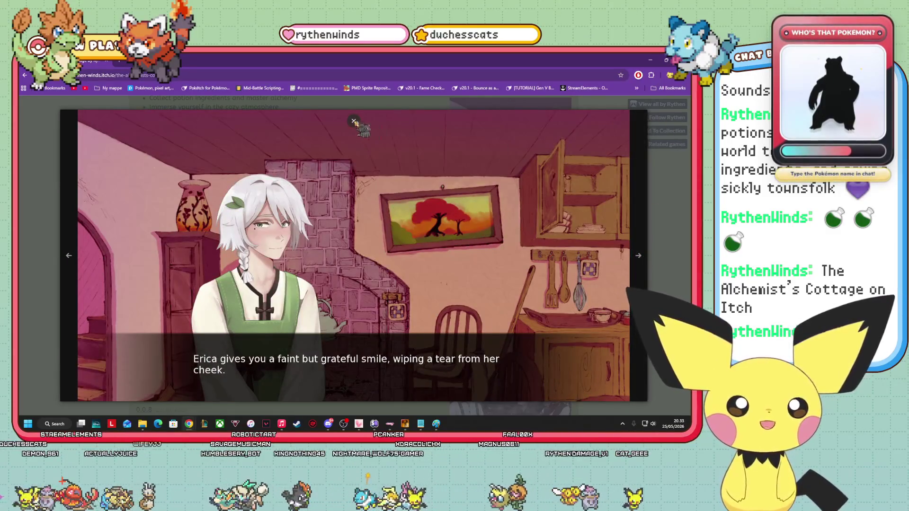
click(639, 256)
click(679, 189)
scroll(280, 207, down, 3)
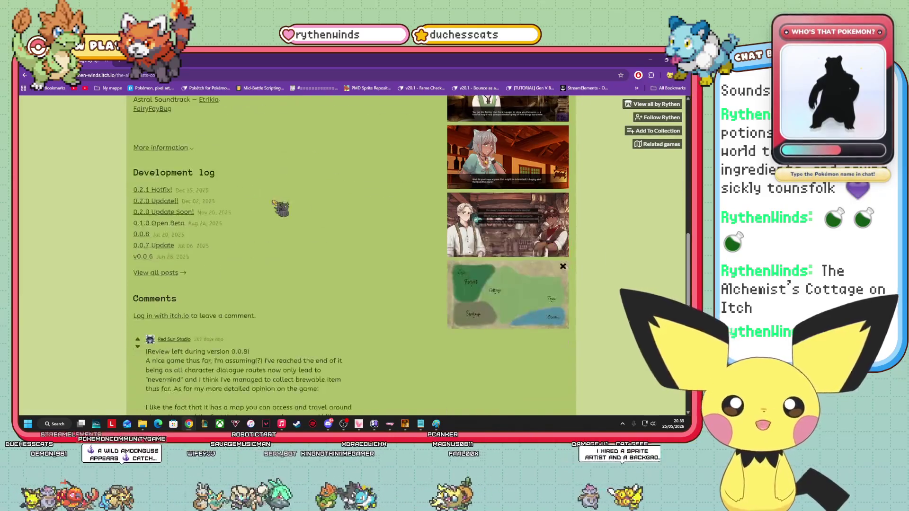
Bookmark the game page and dismiss the 'Bookmark added' popup.
scroll(298, 230, up, 3)
scroll(298, 230, up, 10)
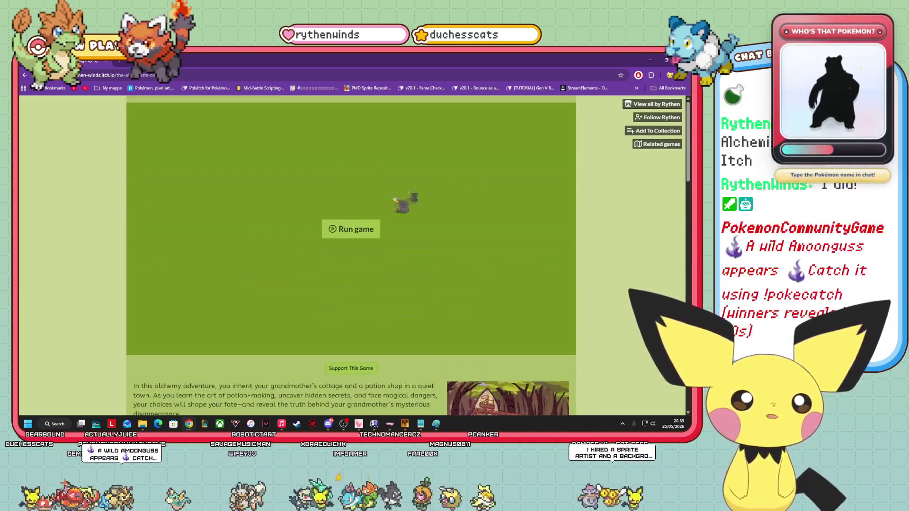
click(620, 75)
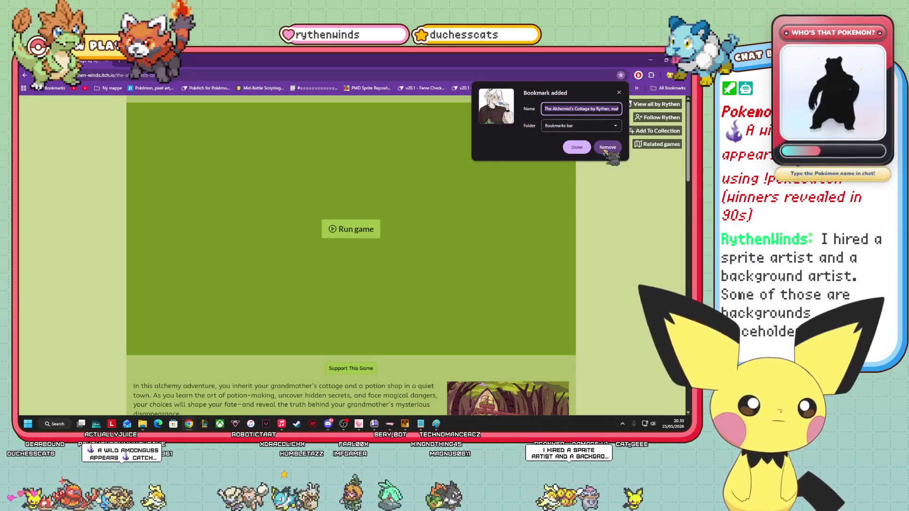
click(607, 147)
Scroll through the game page, then minimize the browser to reveal RPG Maker XP.
scroll(365, 268, down, 15)
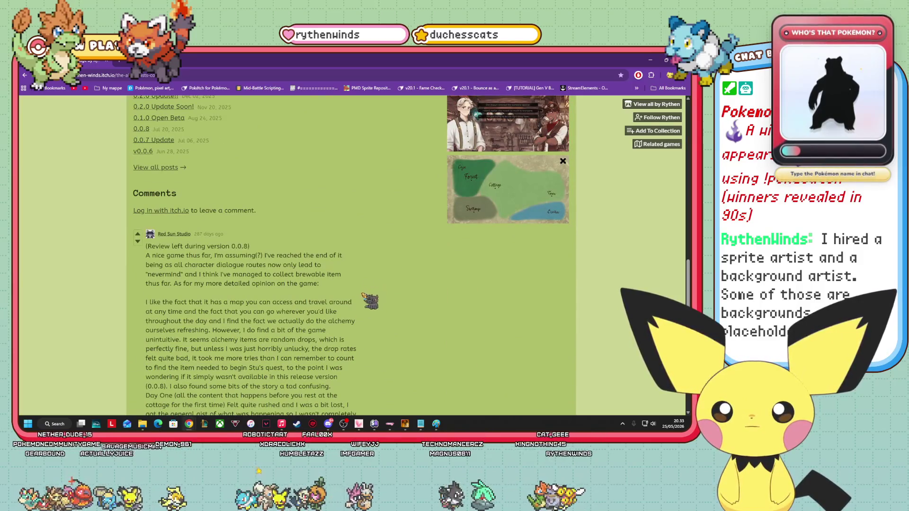
scroll(372, 303, down, 5)
scroll(377, 317, up, 8)
scroll(371, 303, up, 3)
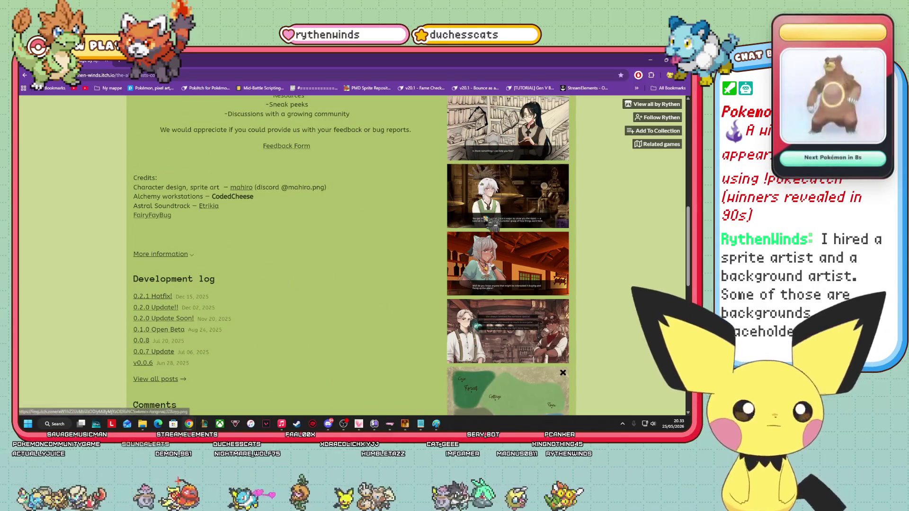
scroll(393, 258, up, 3)
scroll(392, 256, up, 3)
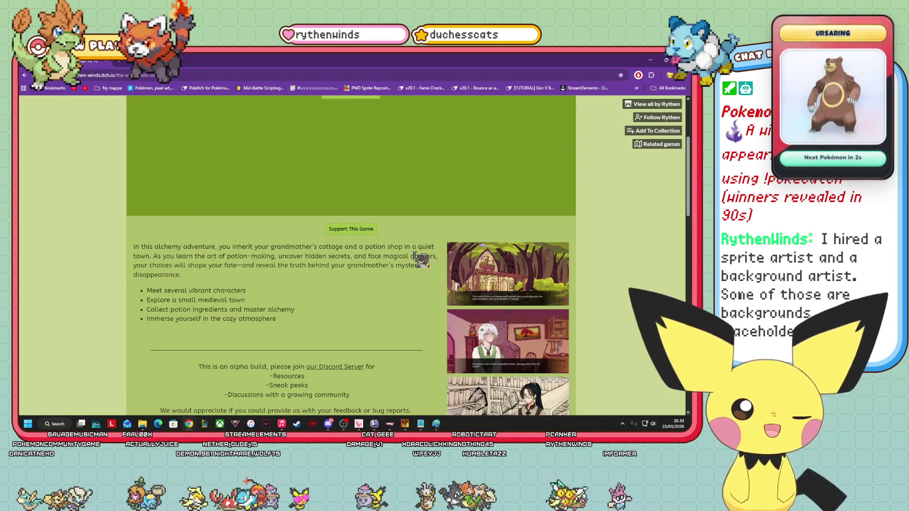
click(650, 60)
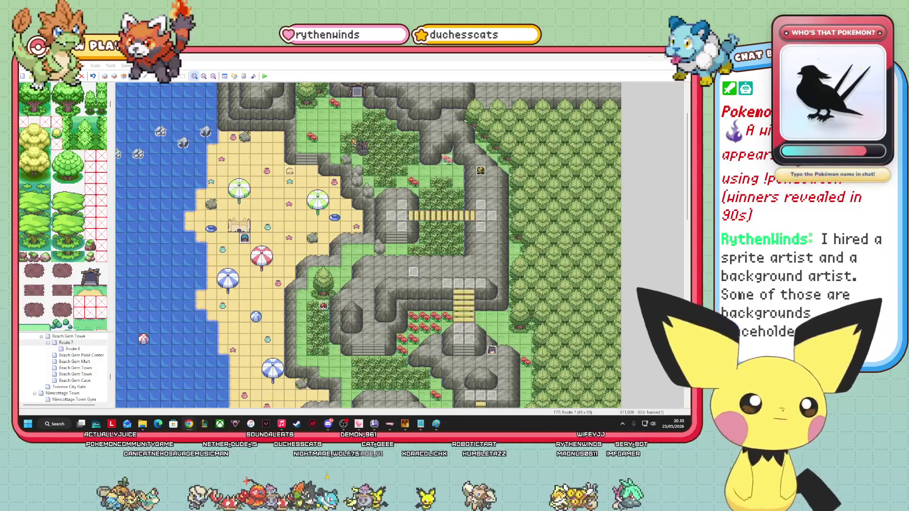
Briefly restore Chrome from the taskbar, then minimize it again.
mouse_move(189, 424)
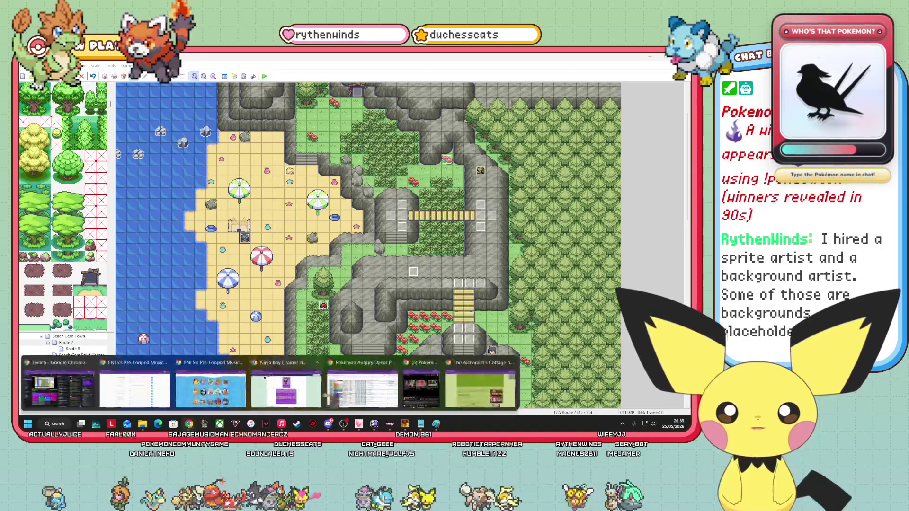
click(479, 385)
scroll(374, 209, up, 3)
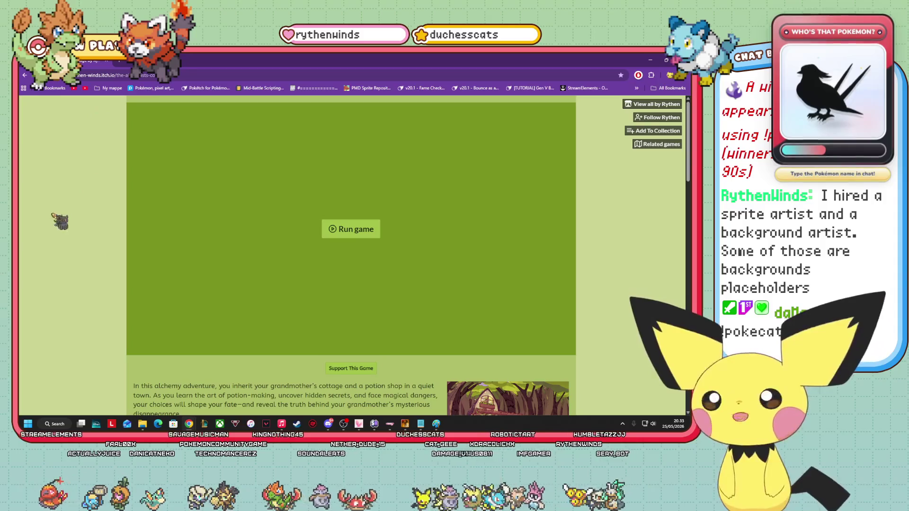
click(667, 60)
click(541, 142)
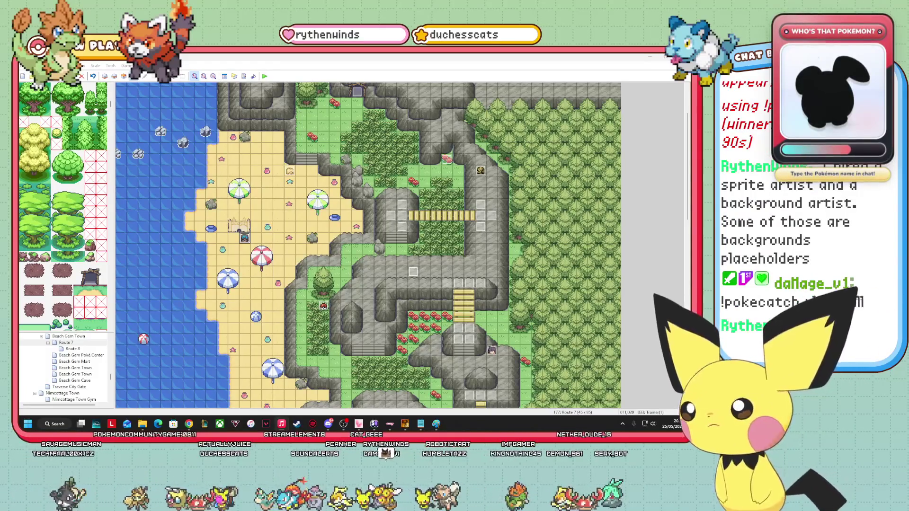
Drag the beach event onto the rocks, then back beside the blue umbrella.
mouse_move(239, 135)
mouse_down()
mouse_move(114, 168)
mouse_move(303, 287)
mouse_move(405, 281)
mouse_move(354, 285)
mouse_move(324, 275)
mouse_up()
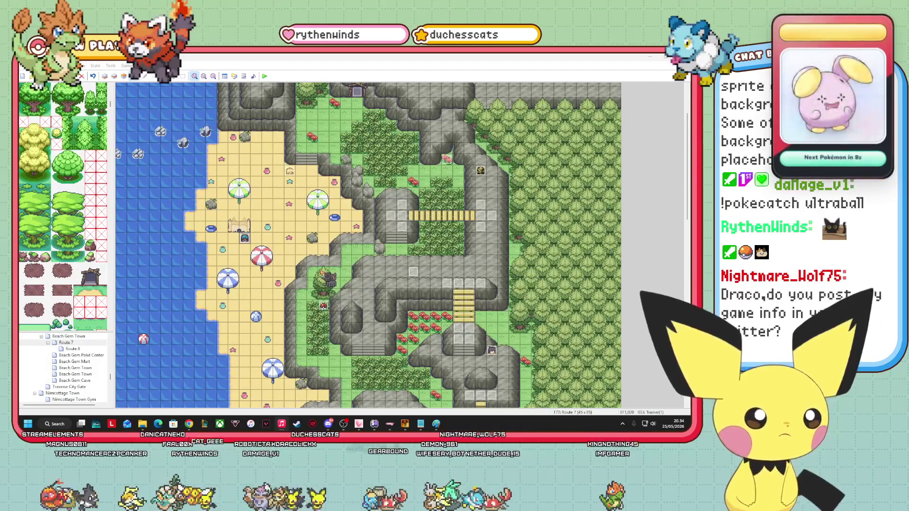
mouse_move(327, 279)
mouse_down()
mouse_move(276, 298)
mouse_move(237, 279)
mouse_up()
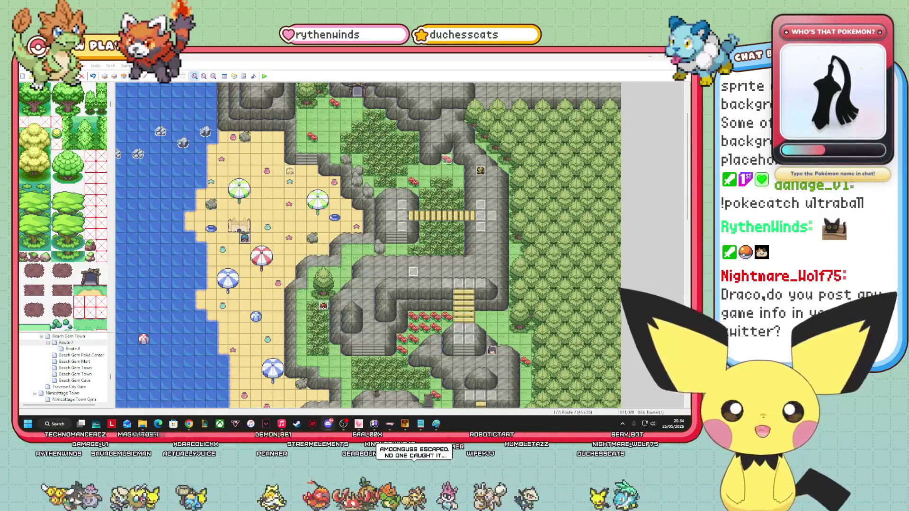
mouse_move(404, 424)
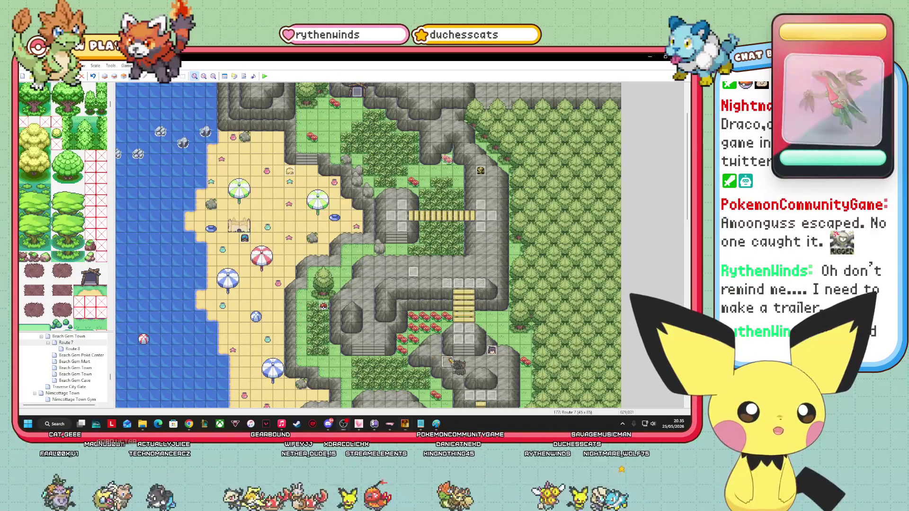
click(450, 362)
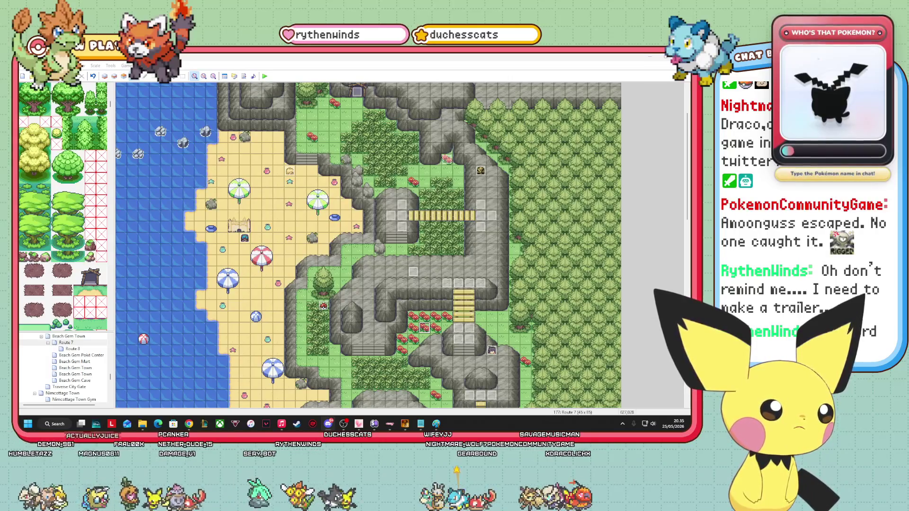
key(alt+Tab)
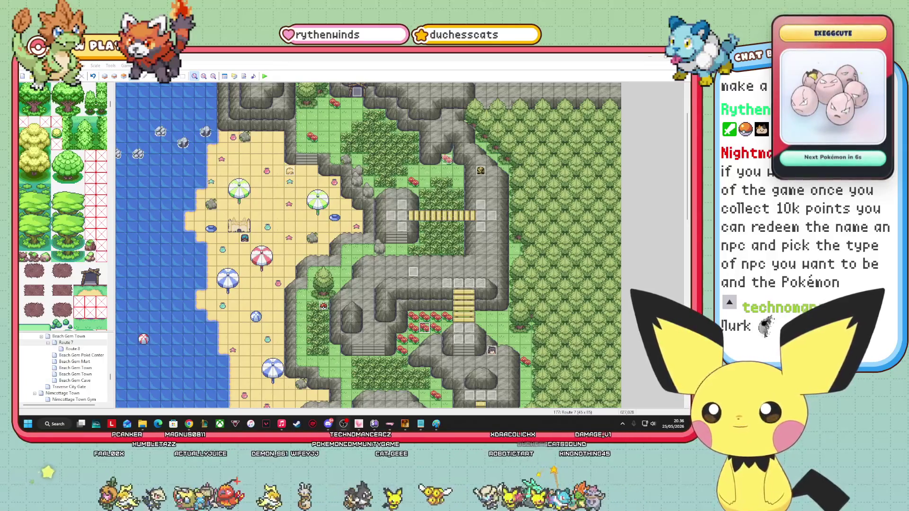
scroll(368, 245, down, 10)
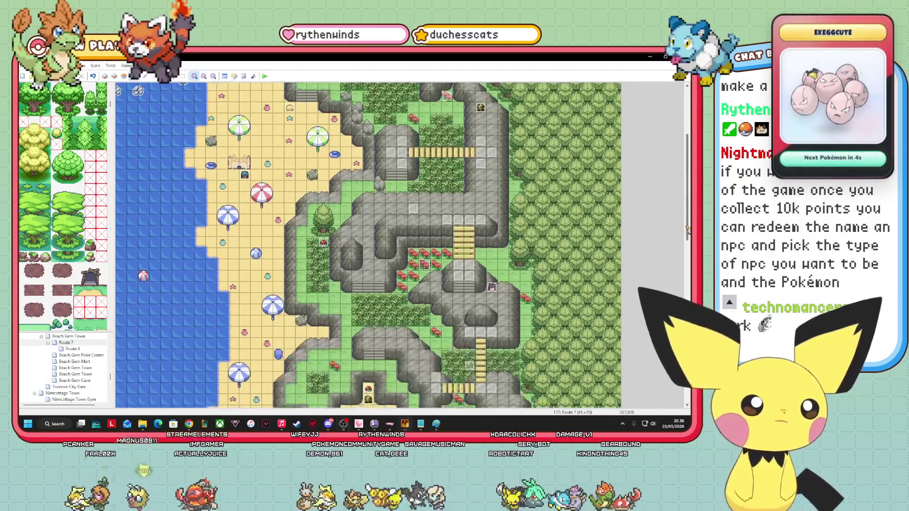
scroll(368, 244, up, 6)
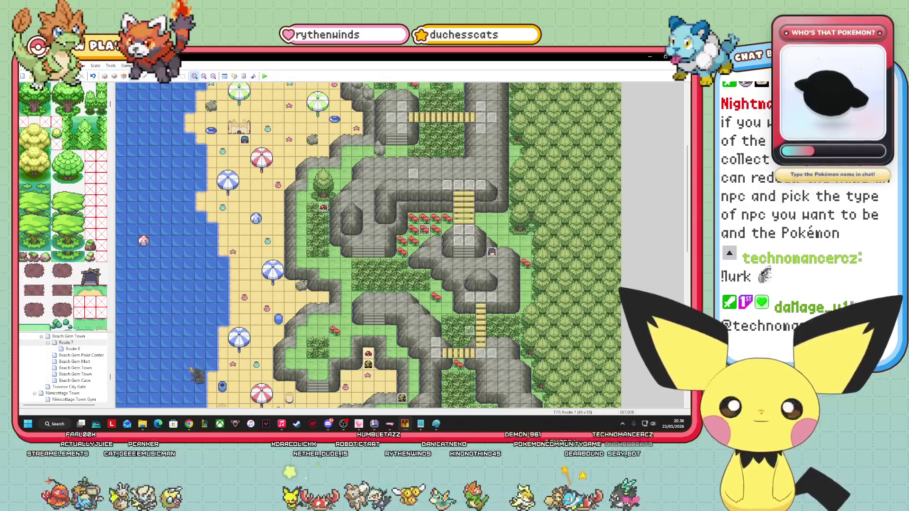
mouse_move(688, 232)
mouse_down()
mouse_move(685, 204)
mouse_move(685, 246)
mouse_up()
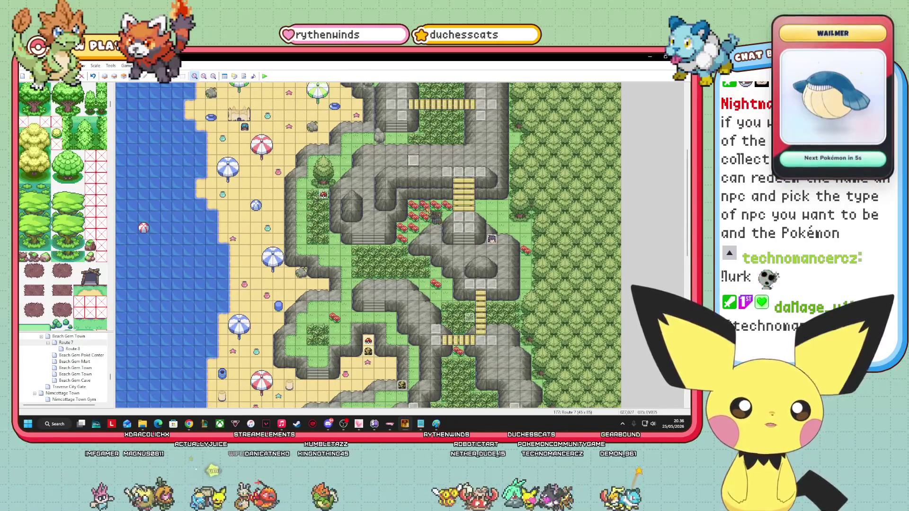
Delete the event among the red flowers on Route 7.
click(427, 218)
right_click(428, 222)
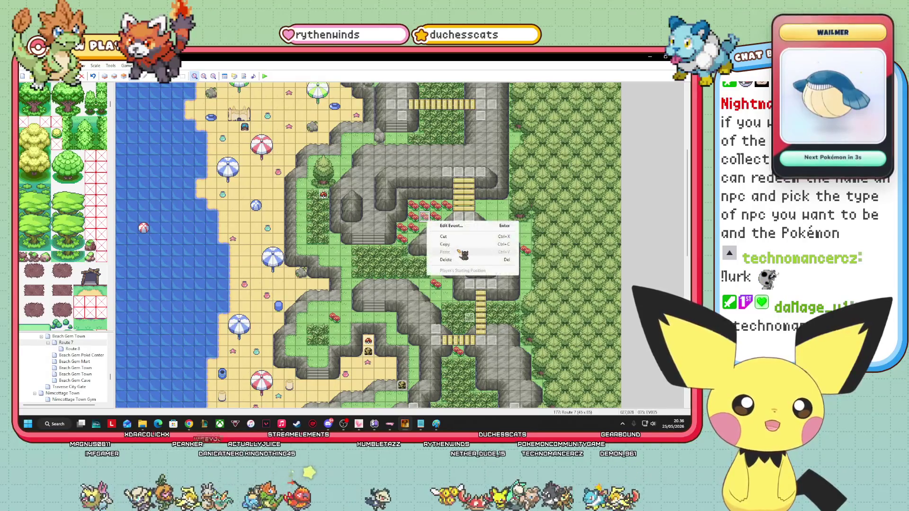
click(455, 260)
Open the Route 6 map and copy one of its trainer events.
drag(77, 355, 76, 354)
drag(284, 405, 482, 405)
right_click(485, 303)
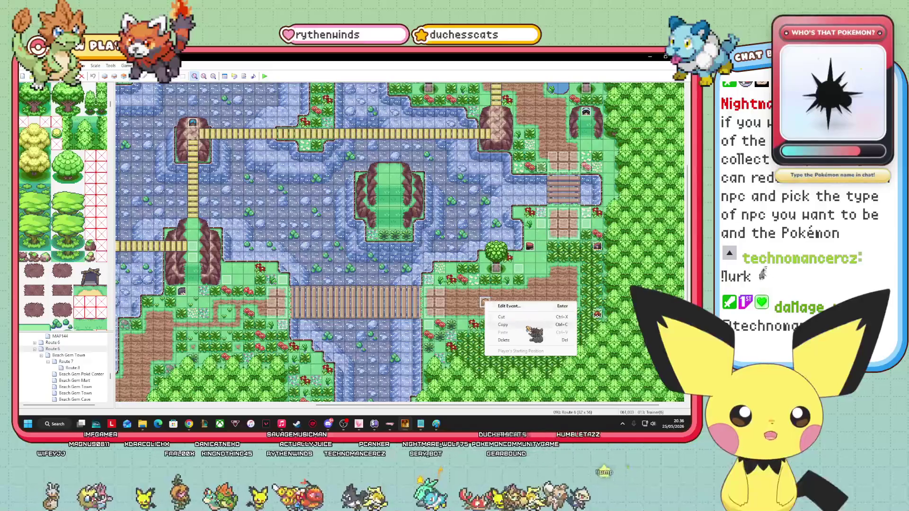
click(504, 325)
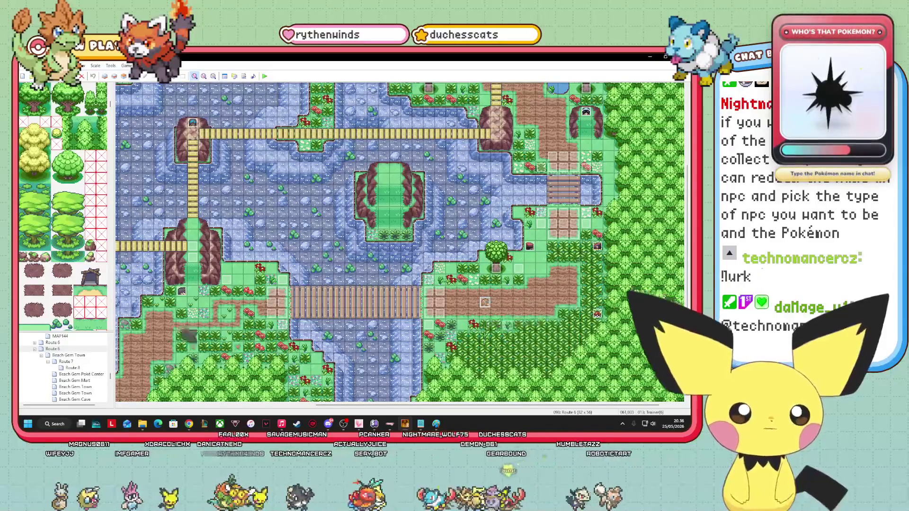
Switch back to Route 7 in the map tree and right-click the flower tile.
click(70, 368)
click(66, 361)
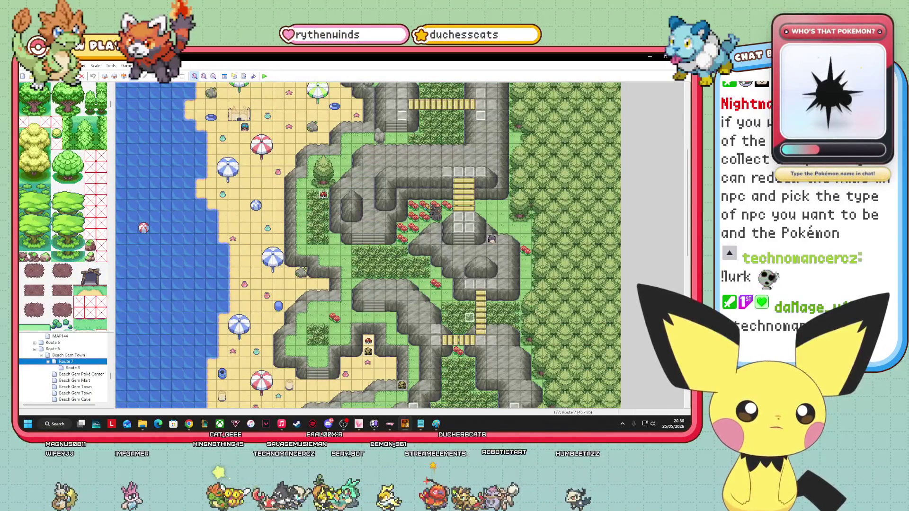
right_click(422, 204)
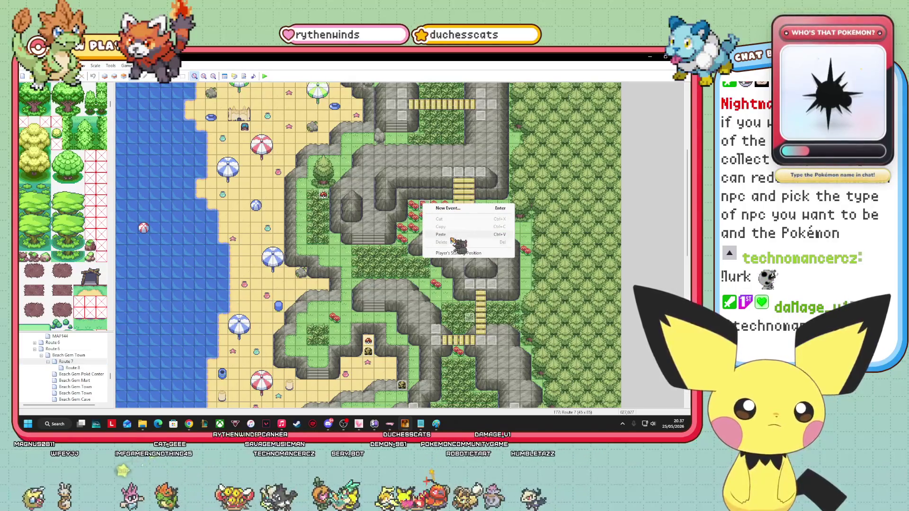
Paste the copied Route 6 trainer event onto the flower tile.
click(452, 236)
right_click(424, 206)
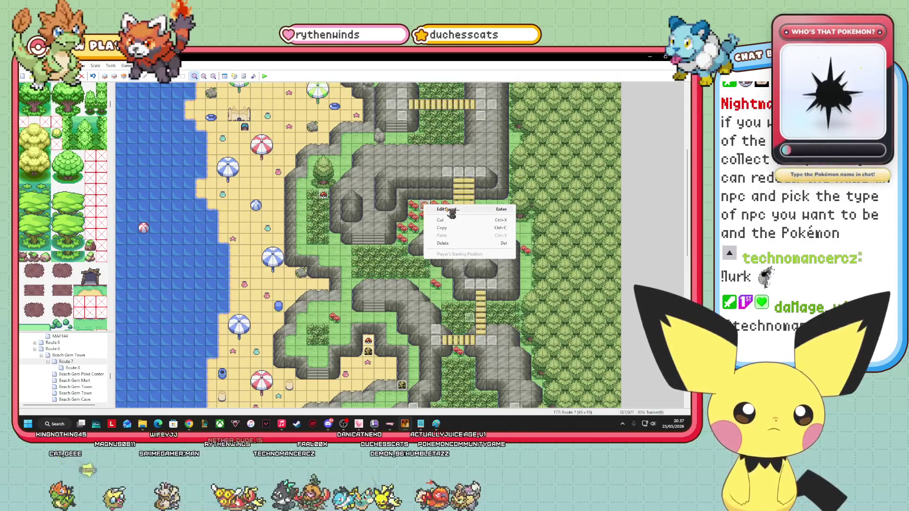
click(452, 211)
double_click(257, 256)
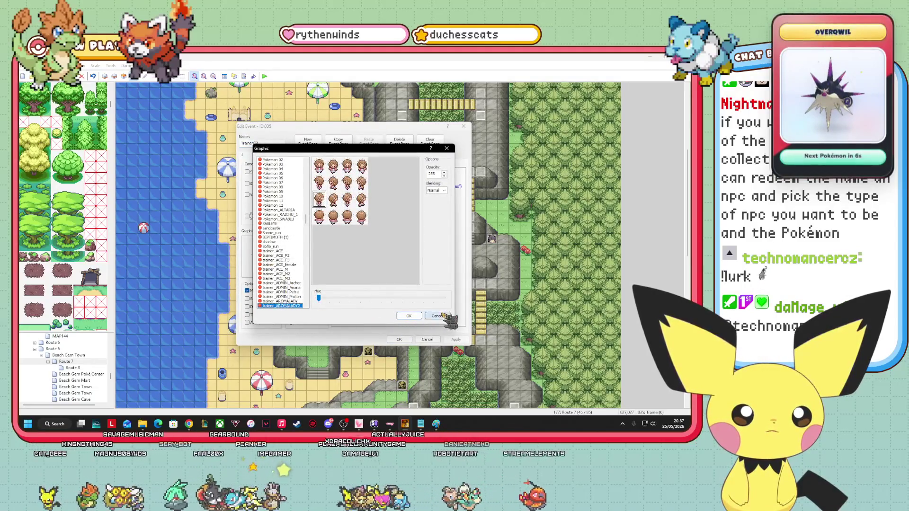
click(443, 316)
click(427, 340)
Move the trainer just below the flower patch and give it the trainer_AROMALADY2 sprite.
drag(424, 208, 405, 243)
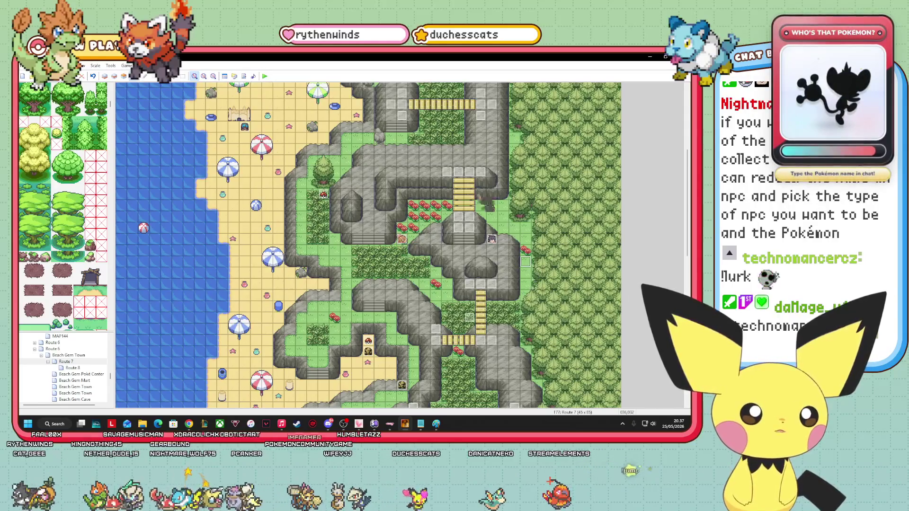
right_click(402, 241)
click(426, 244)
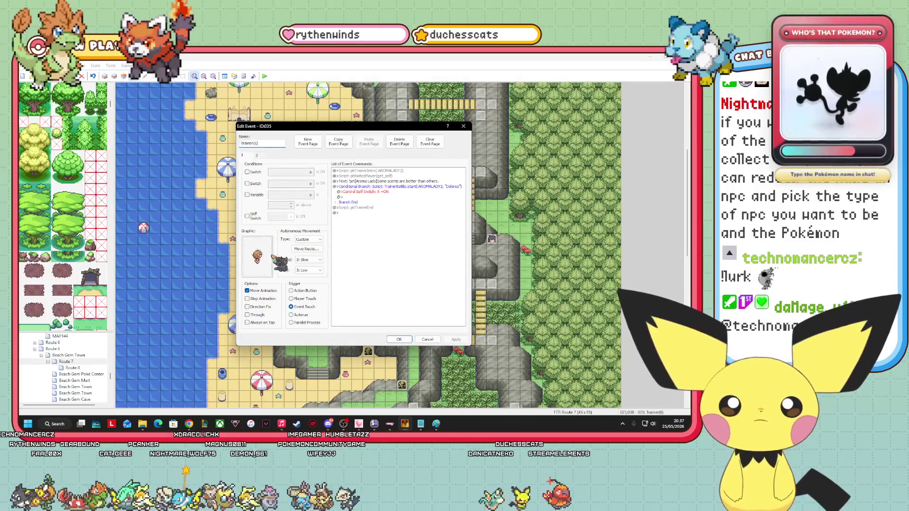
double_click(266, 258)
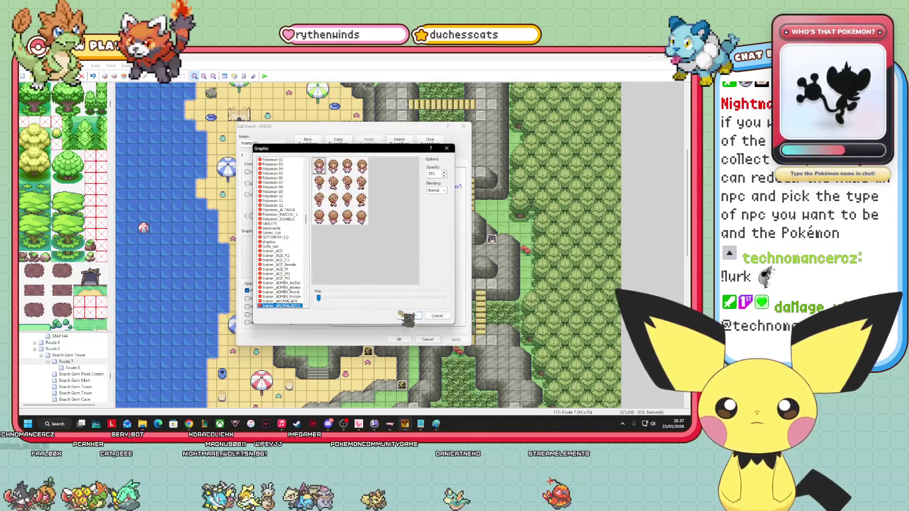
click(403, 315)
Rename the event from Trainer(6) to Trainer(1) and save it.
click(258, 144)
key(BackSpace)
key(BackSpace)
text(1))
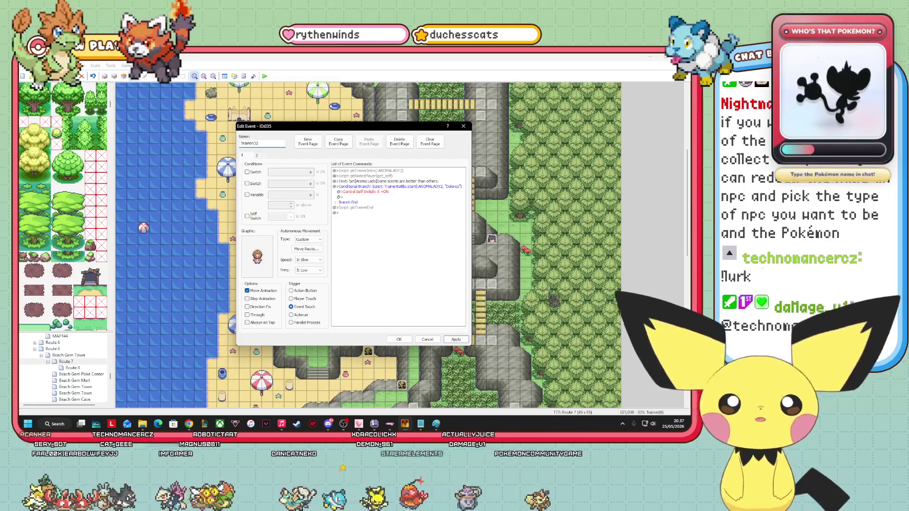
key(Return)
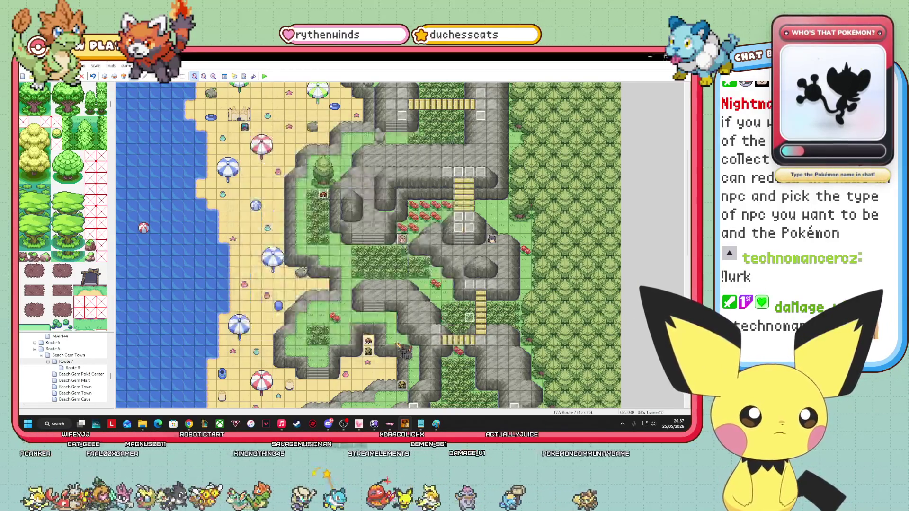
click(402, 250)
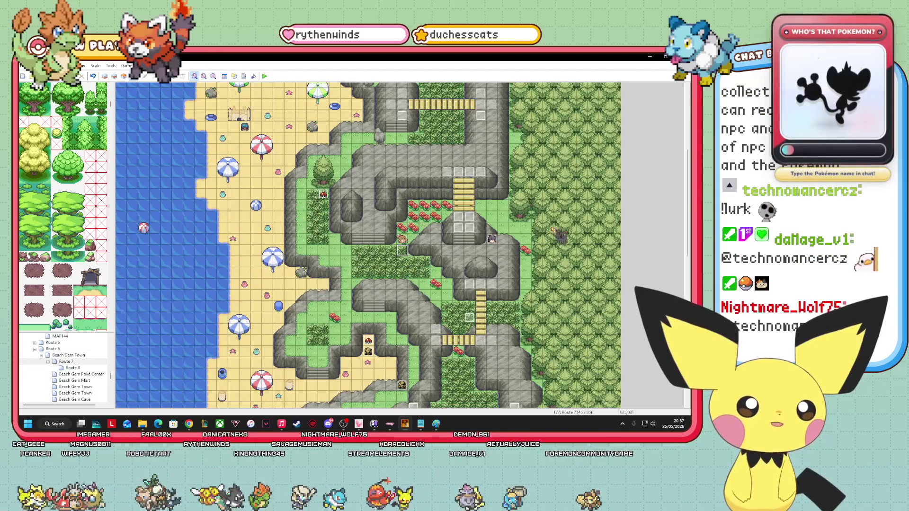
click(514, 318)
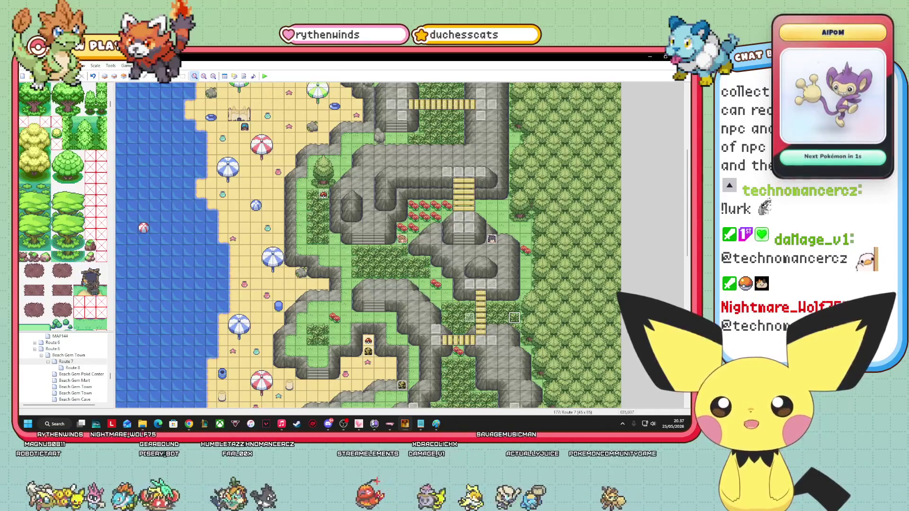
Paint two rock tiles on Layer 3 beside Trainer(1), then return to event mode with F8.
scroll(63, 207, down, 10)
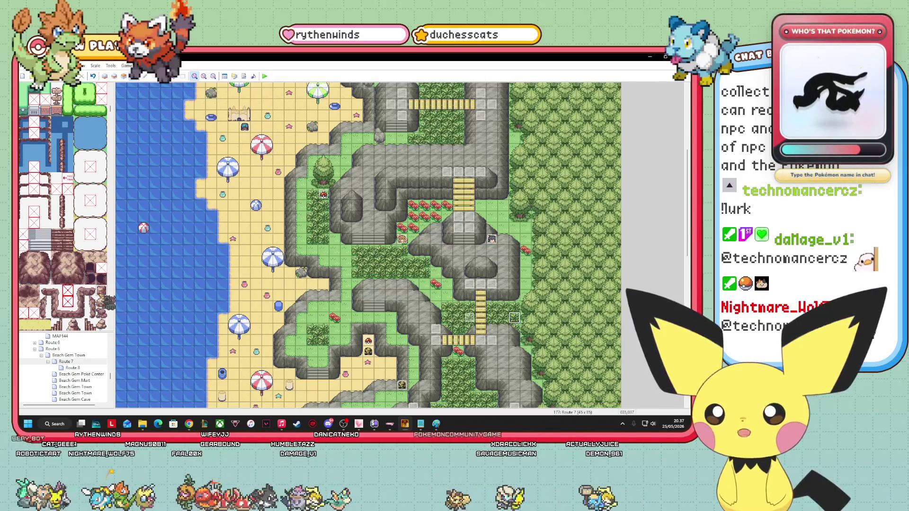
click(124, 76)
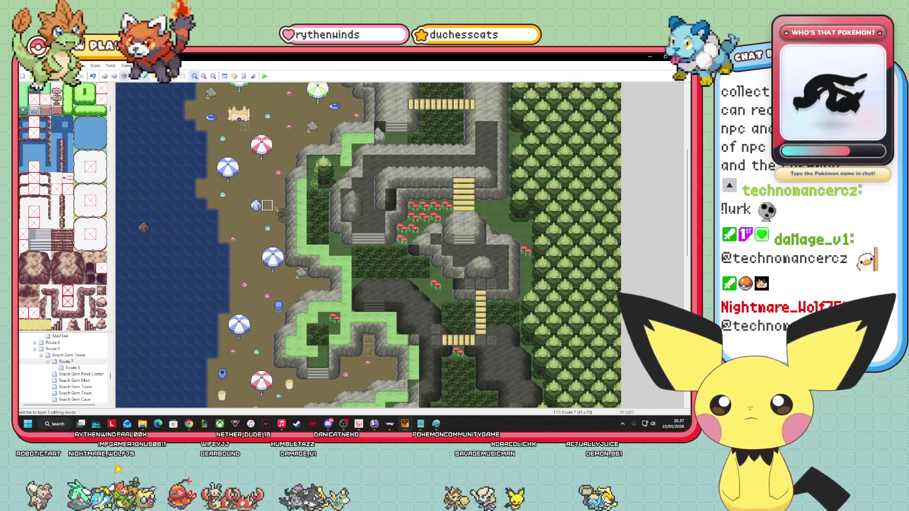
drag(402, 229, 390, 229)
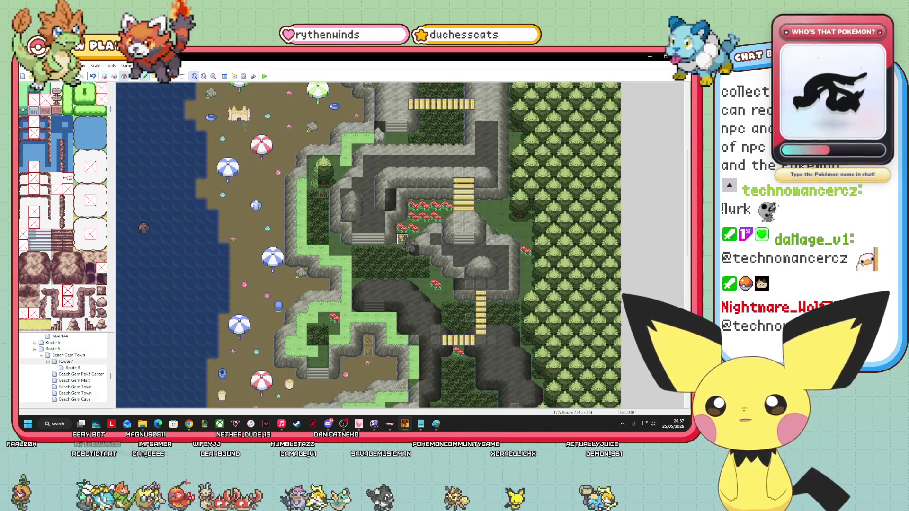
key(F8)
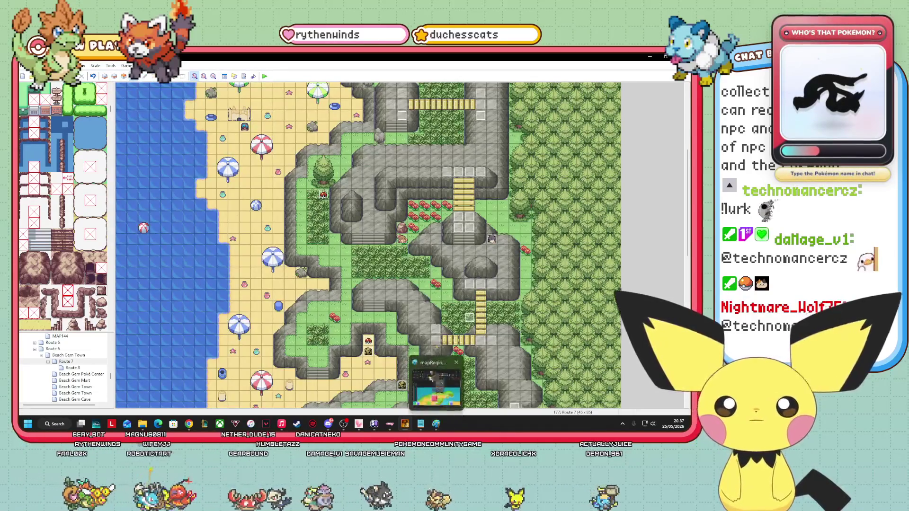
right_click(408, 244)
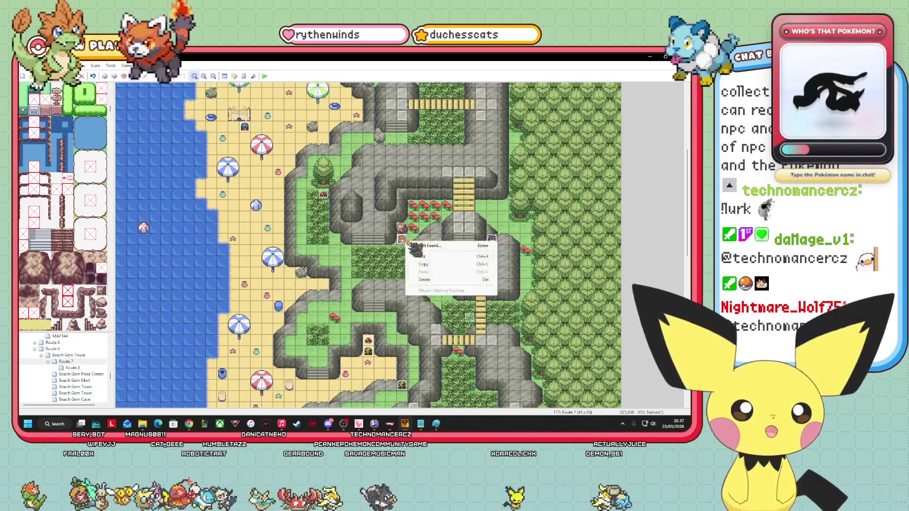
click(583, 331)
key(Return)
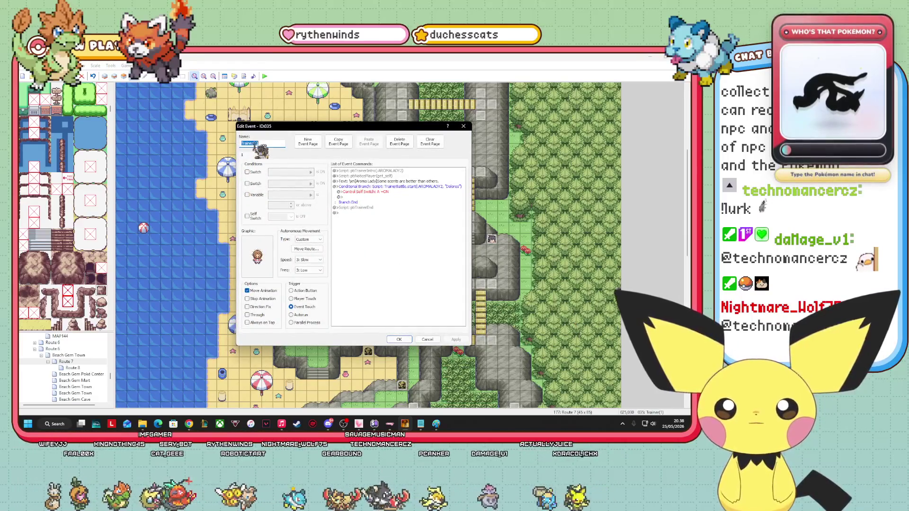
drag(329, 129, 195, 149)
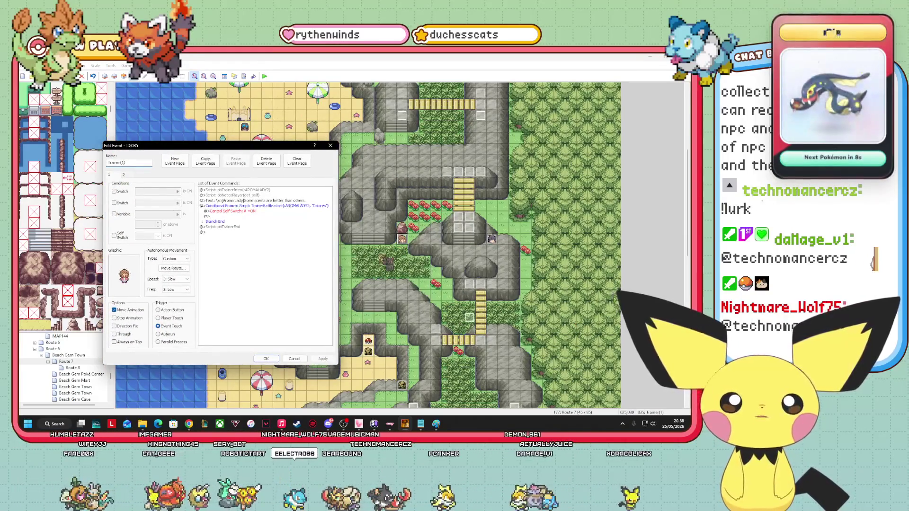
click(351, 283)
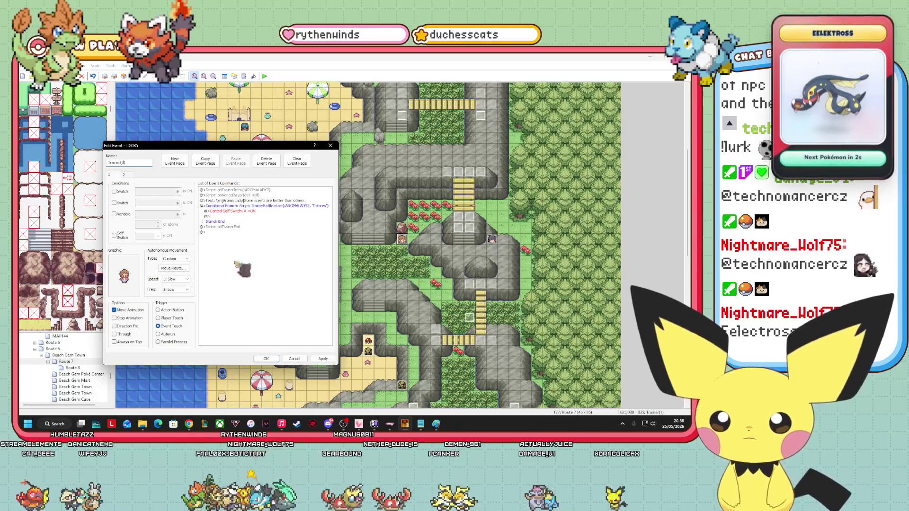
click(332, 358)
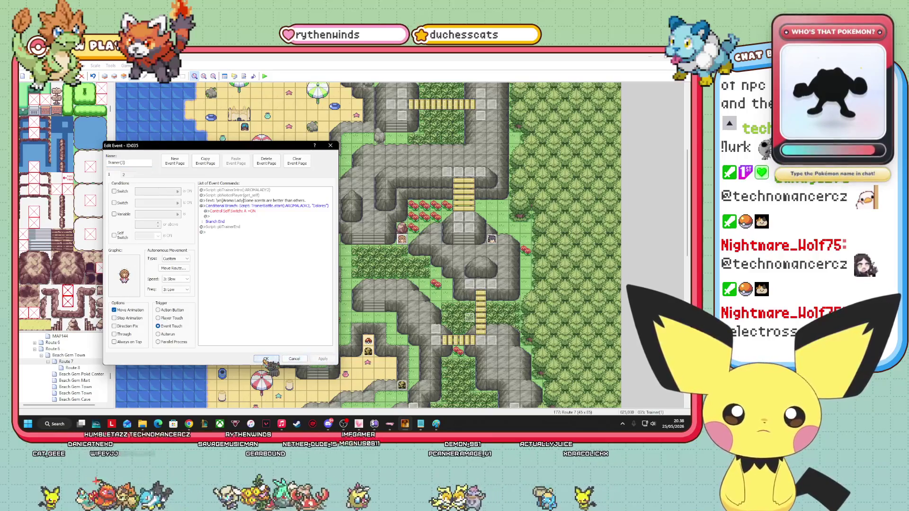
click(266, 359)
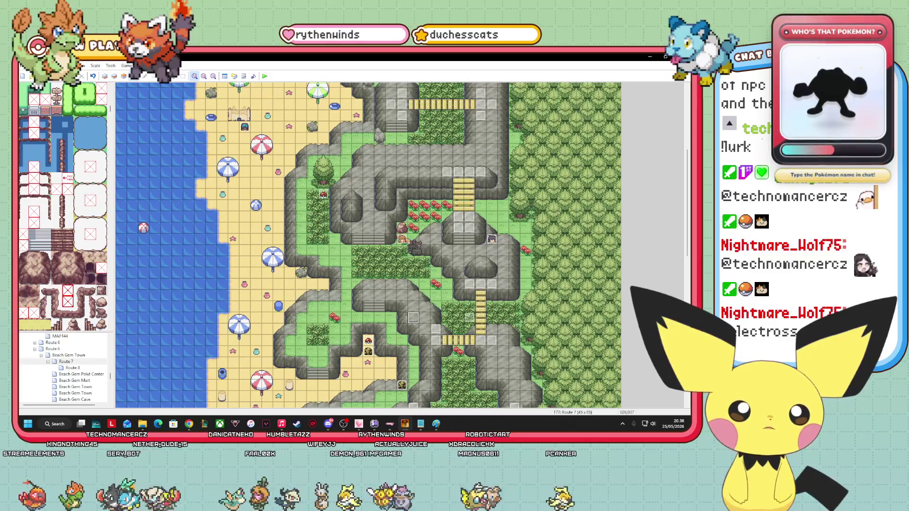
Save the trainers text file in Notepad.
mouse_move(421, 424)
click(443, 408)
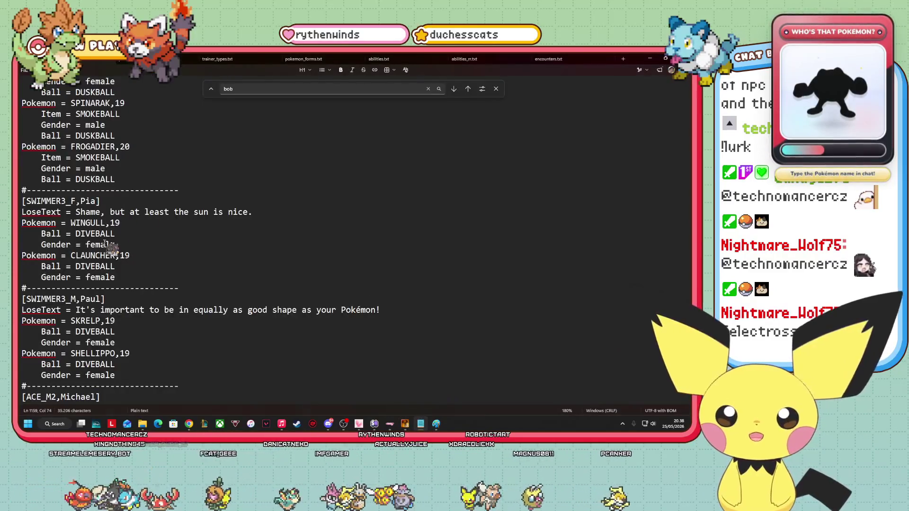
click(152, 364)
click(151, 353)
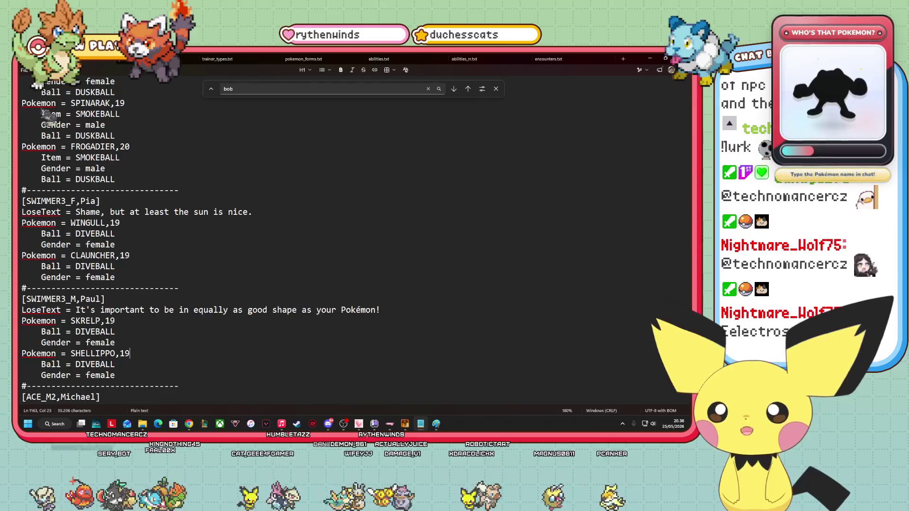
click(24, 70)
click(62, 146)
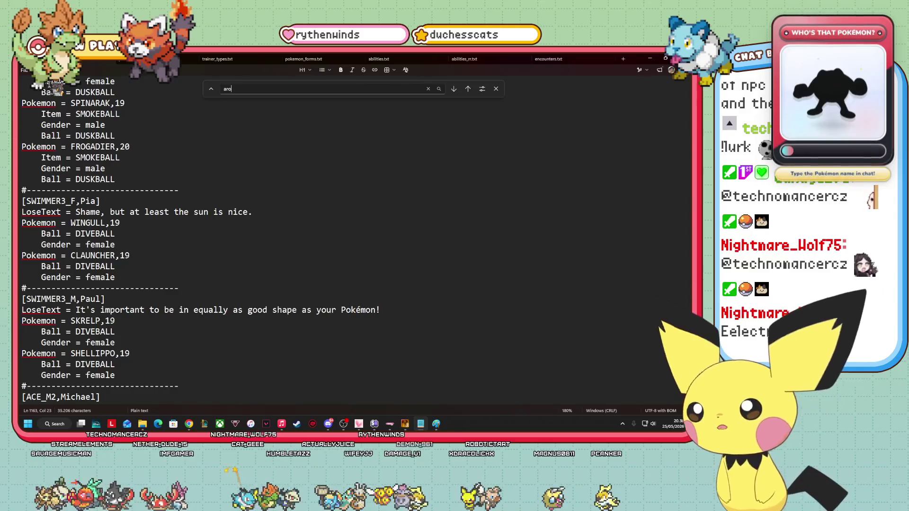
Find the AROMALADY2 trainer block and copy it.
key(Return)
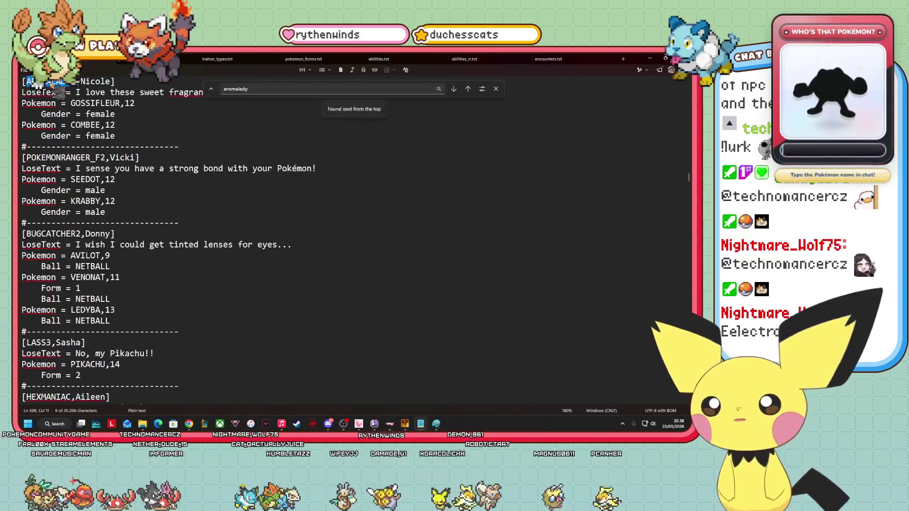
scroll(52, 95, up, 2)
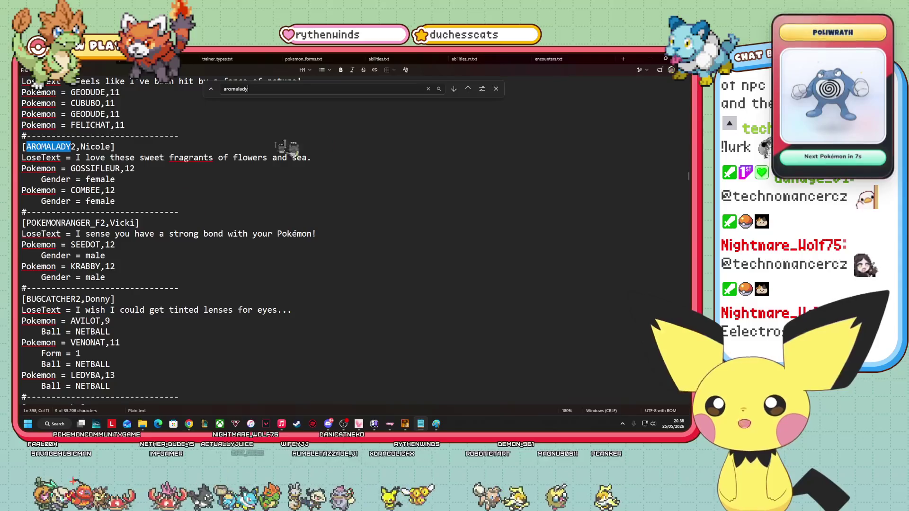
mouse_move(135, 201)
mouse_down()
mouse_move(33, 159)
mouse_move(20, 136)
mouse_up()
right_click(58, 168)
click(102, 194)
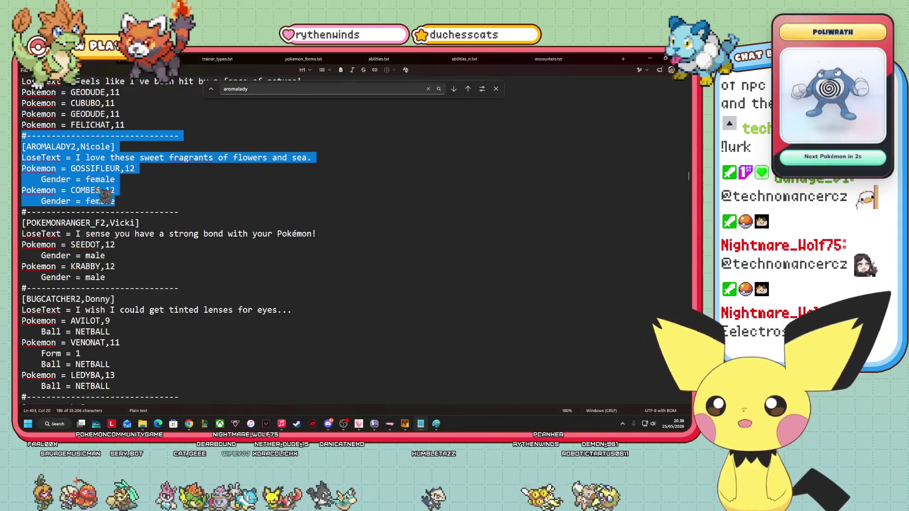
Jump to swimmer Paul's entry and change SKRELP's gender to male.
click(269, 90)
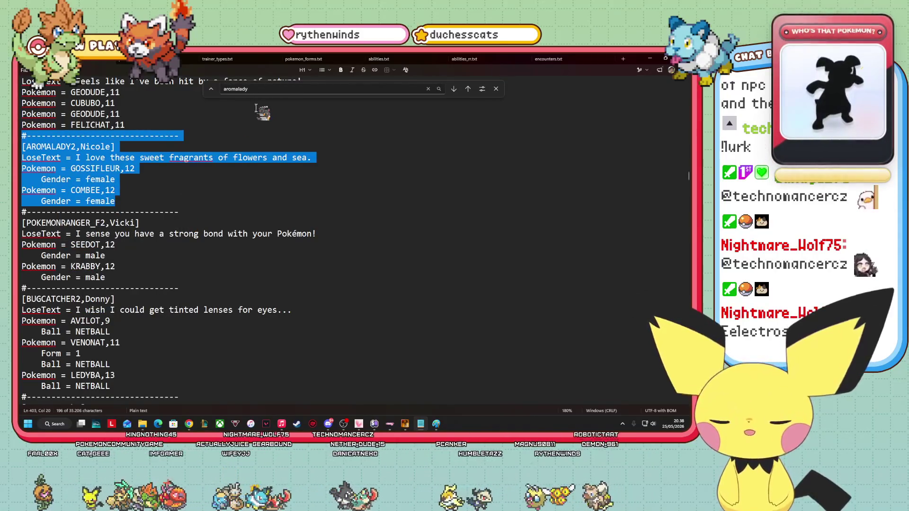
text(pau)
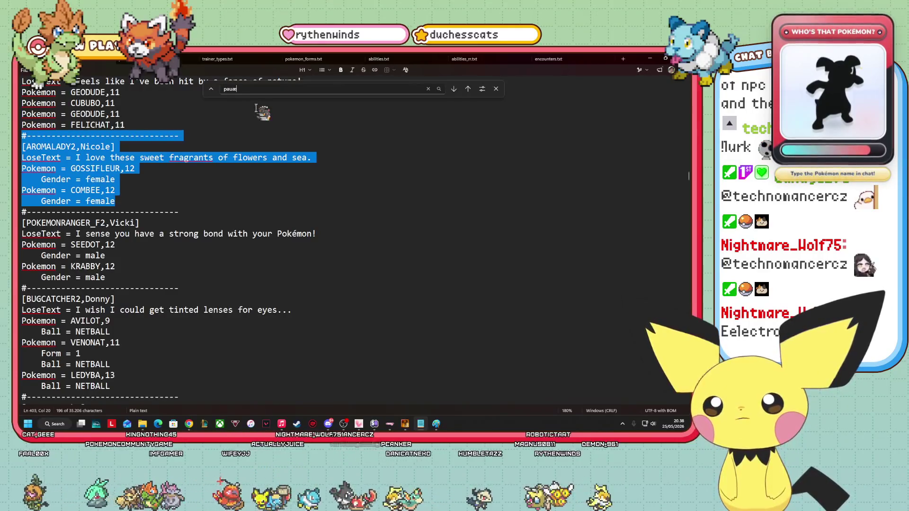
key(Return)
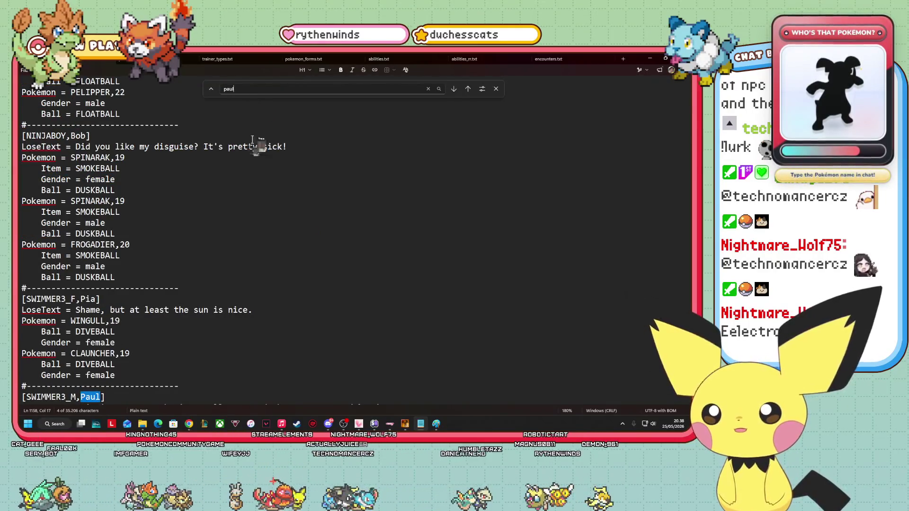
scroll(211, 228, down, 10)
scroll(236, 270, up, 6)
click(136, 318)
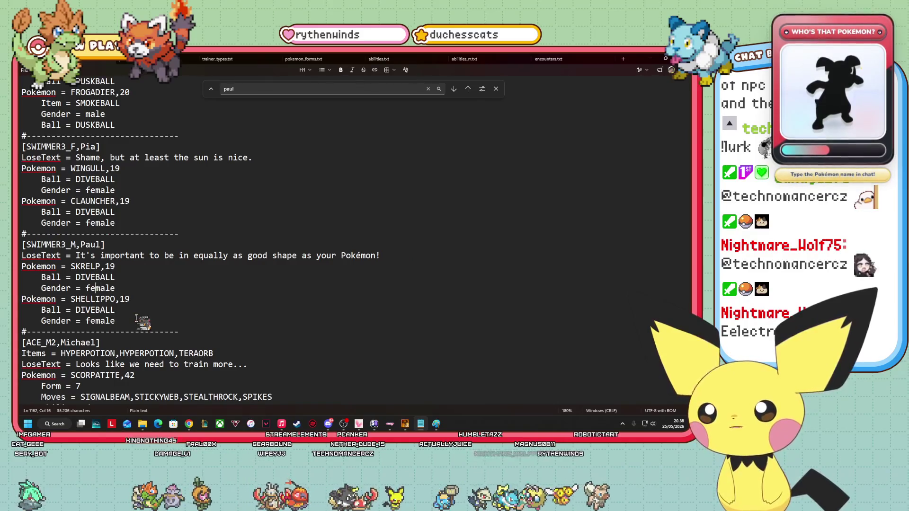
key(BackSpace)
key(BackSpace)
key(BackSpace)
key(BackSpace)
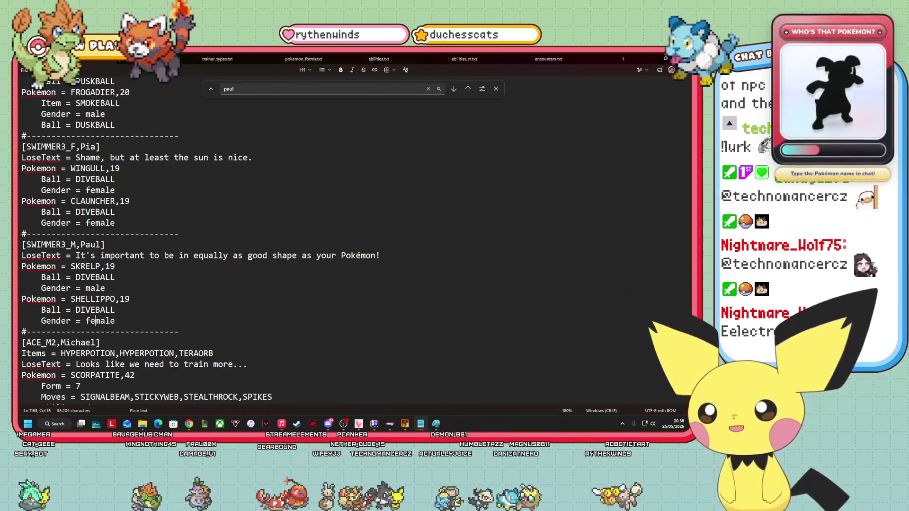
Paste the AROMALADY2 trainer block on a new line after Paul's entry.
click(106, 321)
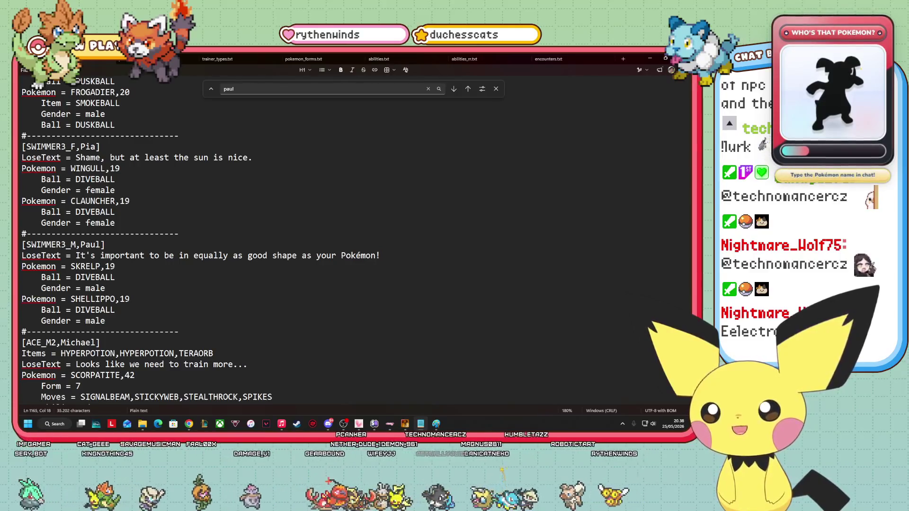
key(Return)
key(ctrl+v)
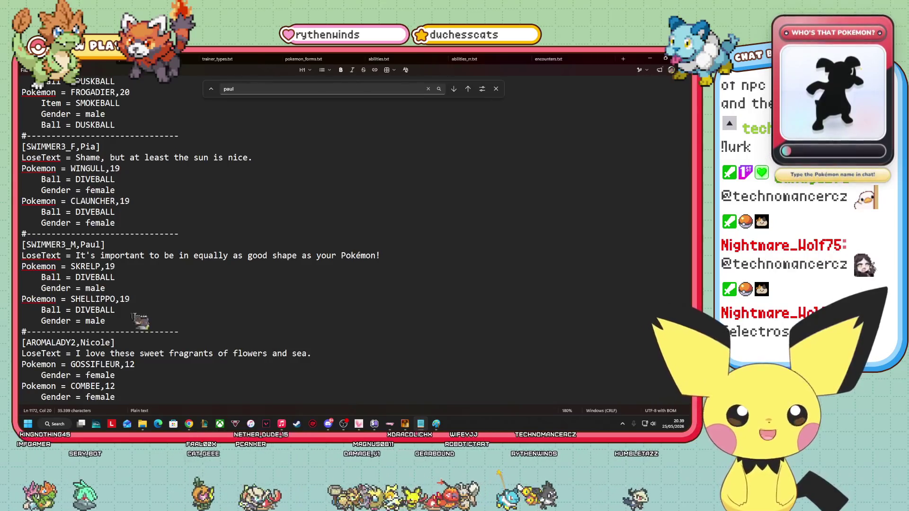
Rename the AROMALADY2 trainer from Nicole to Millie and swap in the seaside-wind lose line.
scroll(134, 281, down, 2)
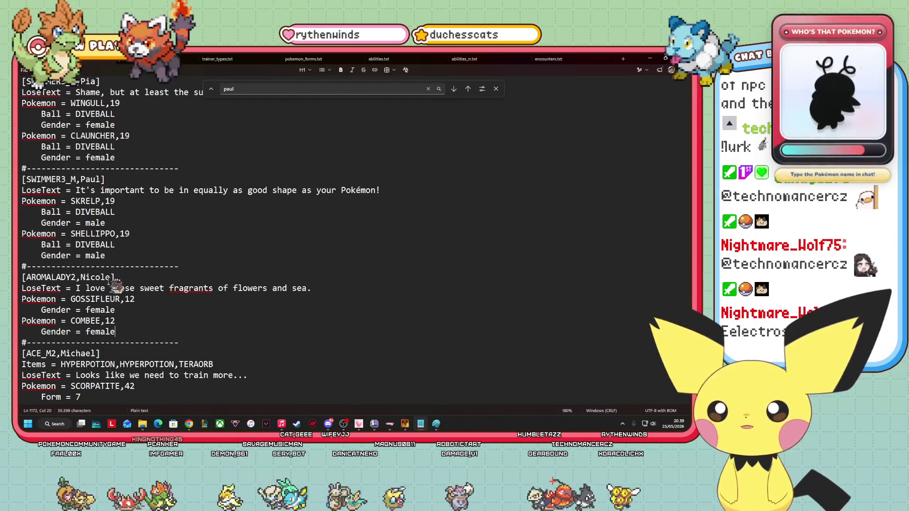
double_click(93, 277)
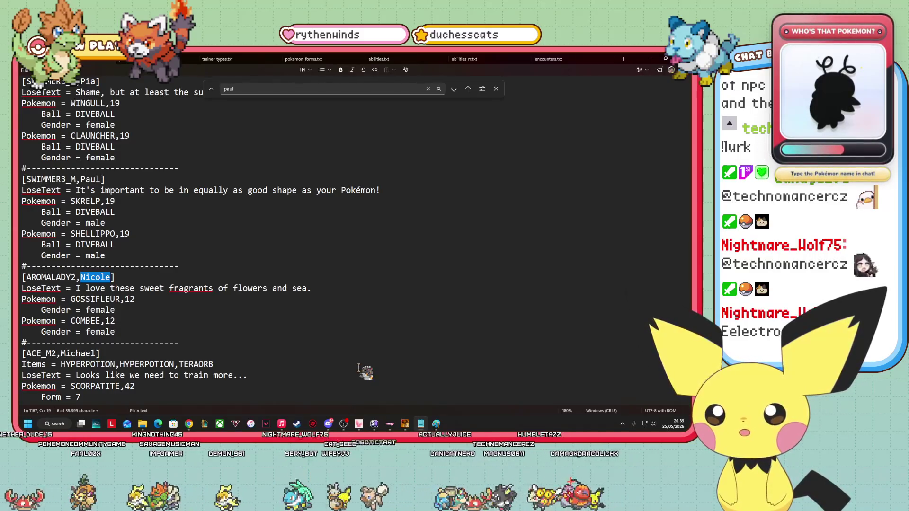
key(BackSpace)
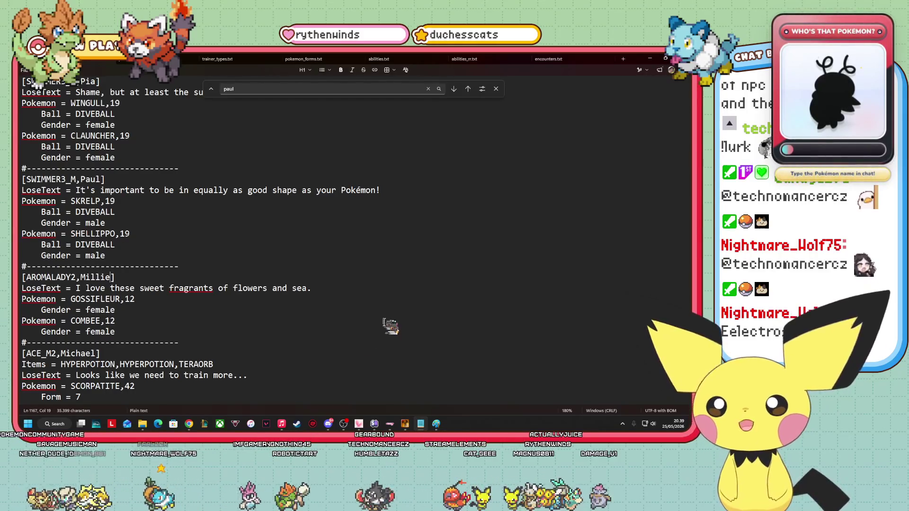
mouse_move(313, 289)
mouse_down()
mouse_move(164, 299)
mouse_move(72, 289)
mouse_up()
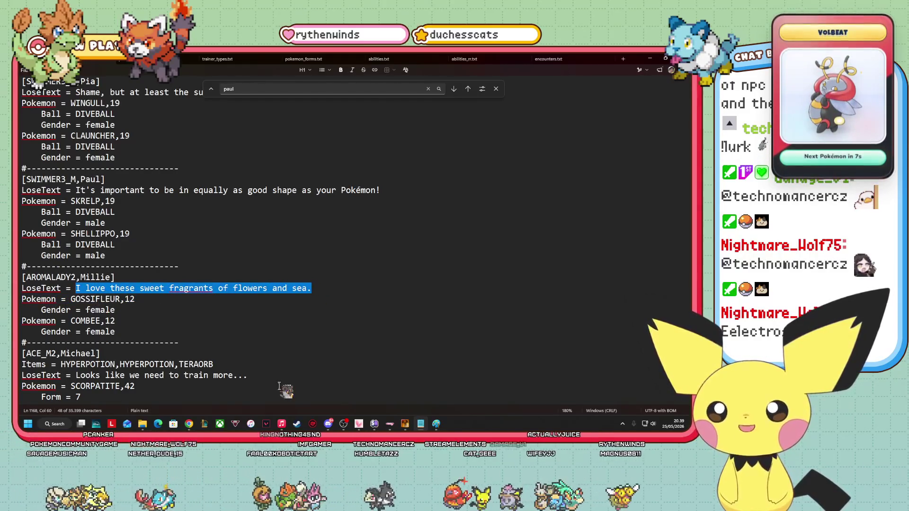
key(BackSpace)
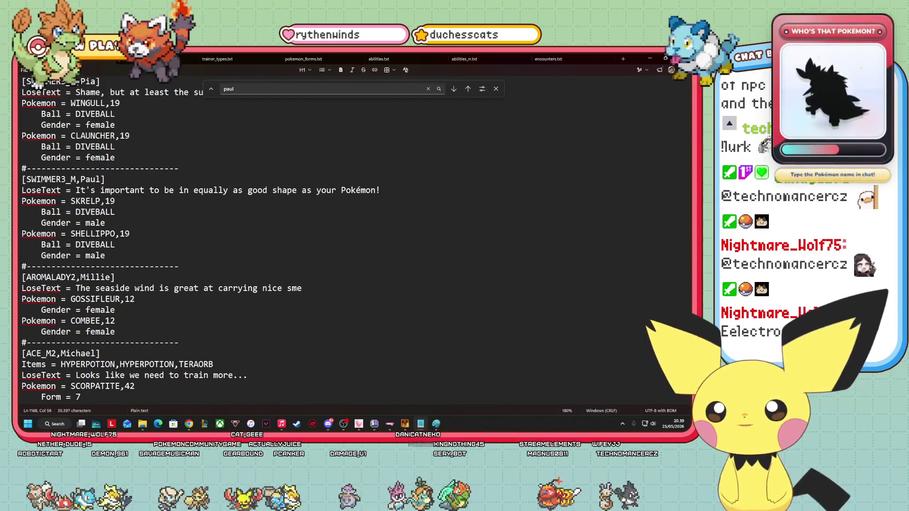
text(cents.)
Move to Millie's GOSSIFLEUR,12 and COMBEE,12 lines, then bring up the Pokédex spreadsheet.
click(146, 300)
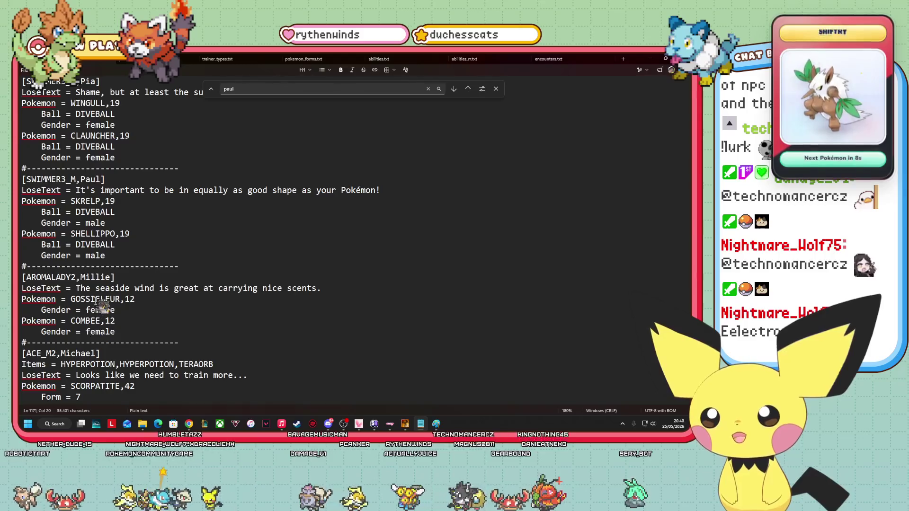
click(110, 321)
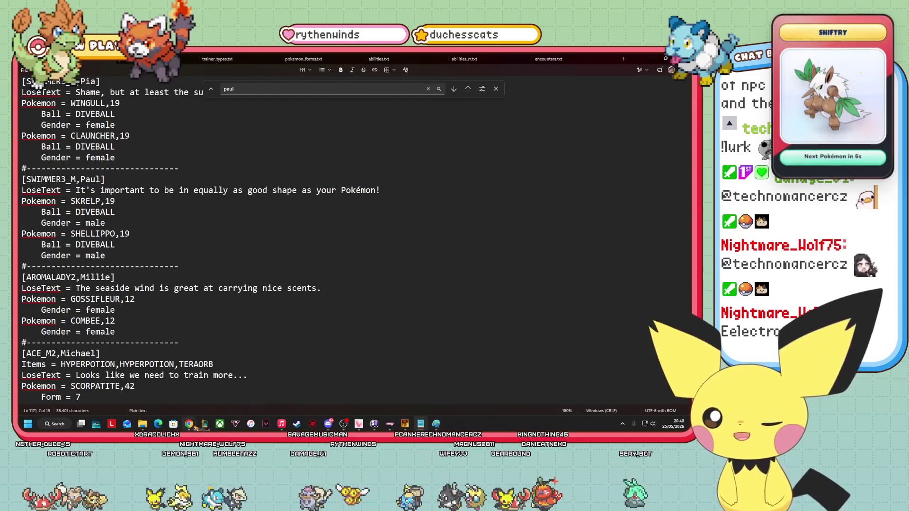
mouse_move(191, 425)
click(362, 388)
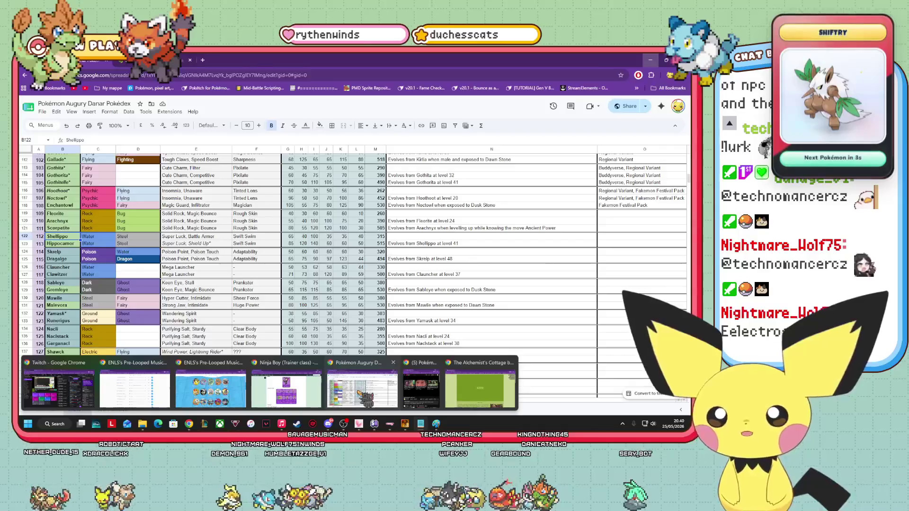
Search Bulbapedia for the Aroma Lady trainer class page.
click(286, 388)
click(640, 105)
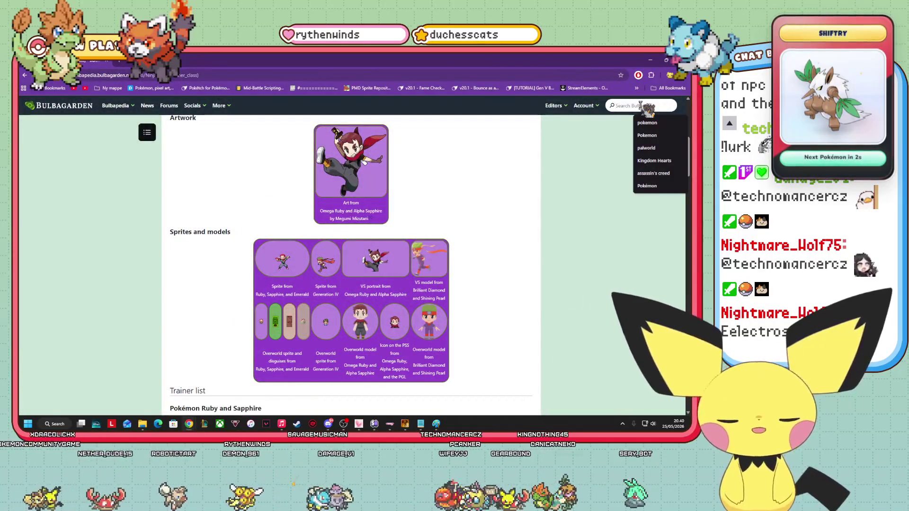
text(aroma)
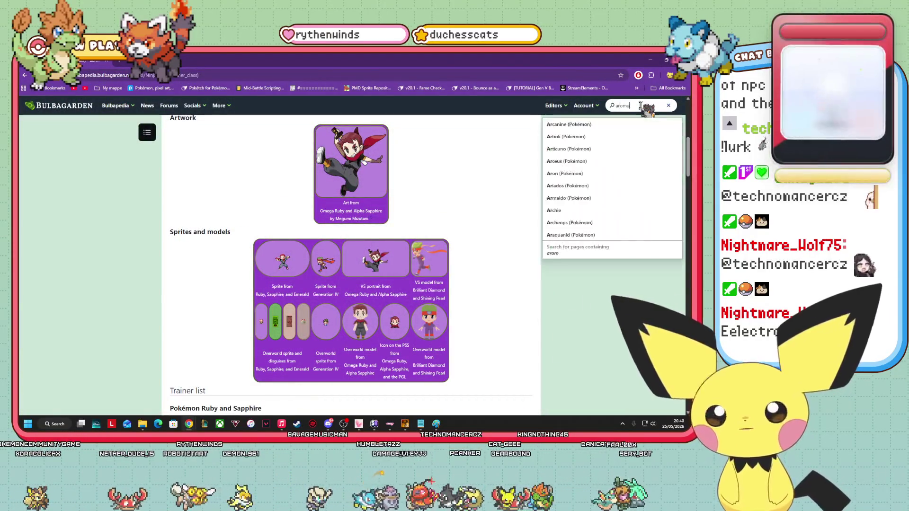
text(dy)
key(Return)
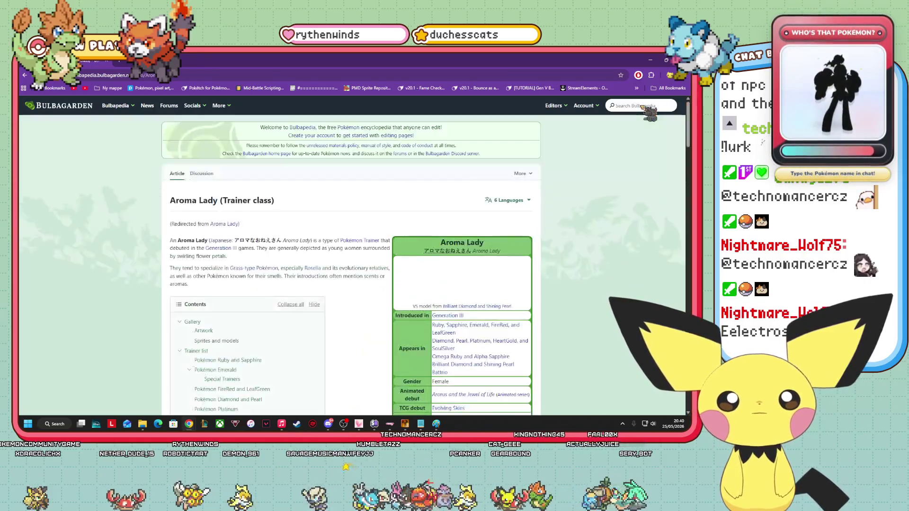
Check the Ruby/Sapphire and Emerald Aroma Lady trainer tables, then return to trainers.txt.
scroll(351, 260, down, 1)
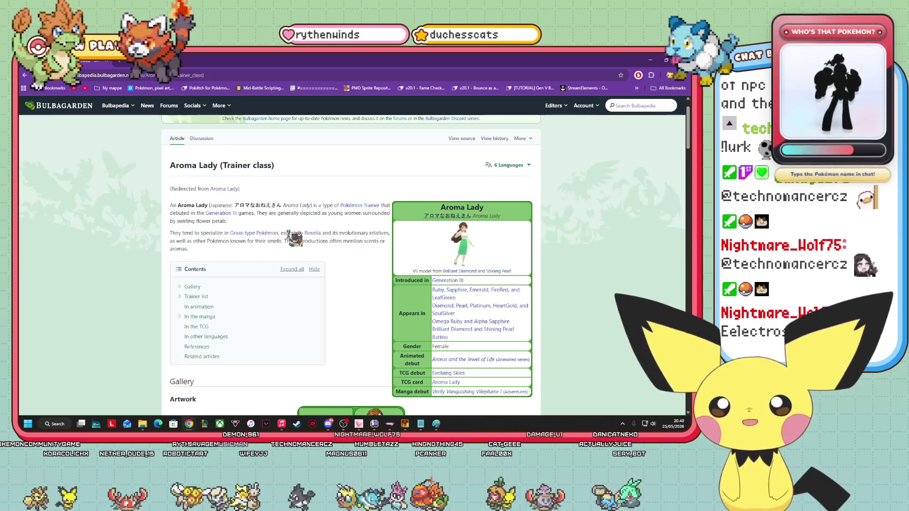
scroll(360, 242, down, 8)
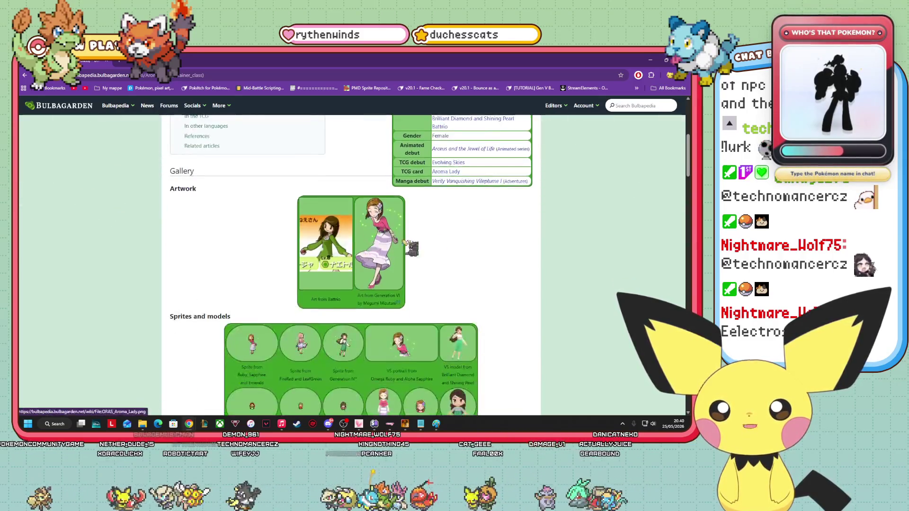
scroll(479, 247, down, 4)
scroll(417, 151, up, 6)
click(403, 190)
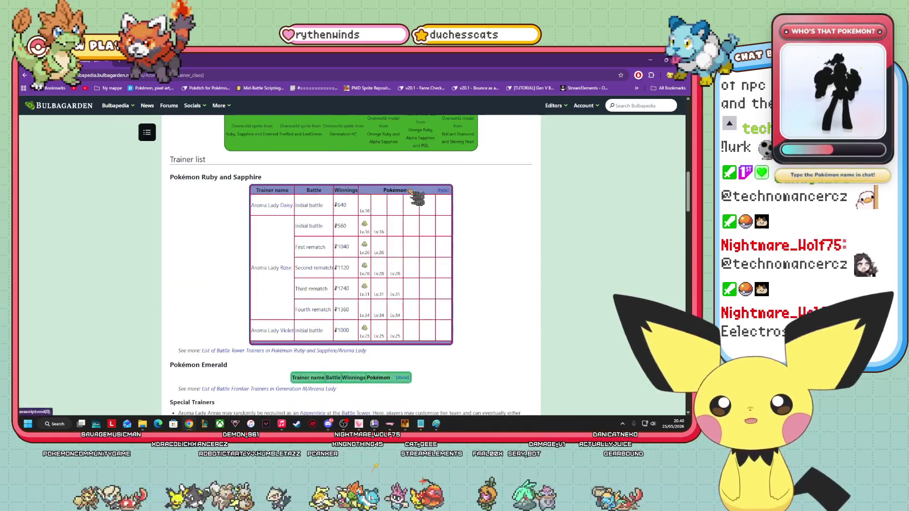
click(443, 191)
click(403, 228)
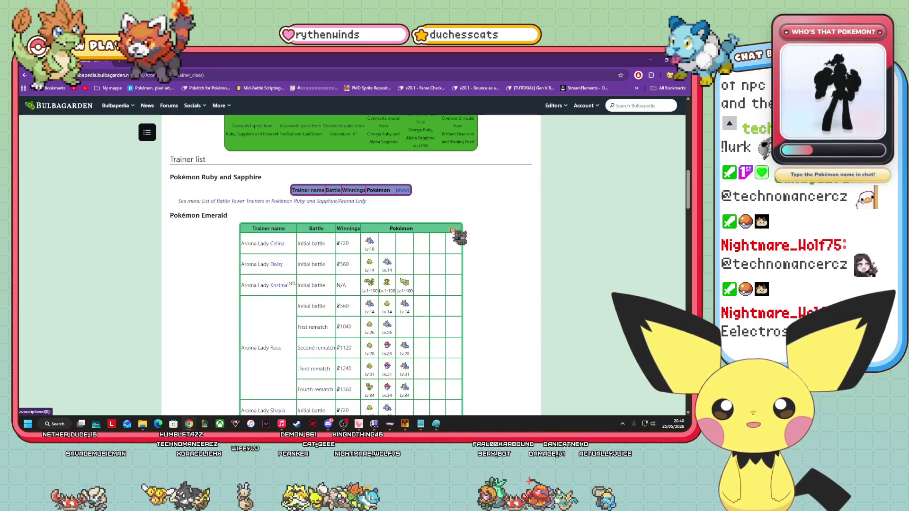
click(451, 228)
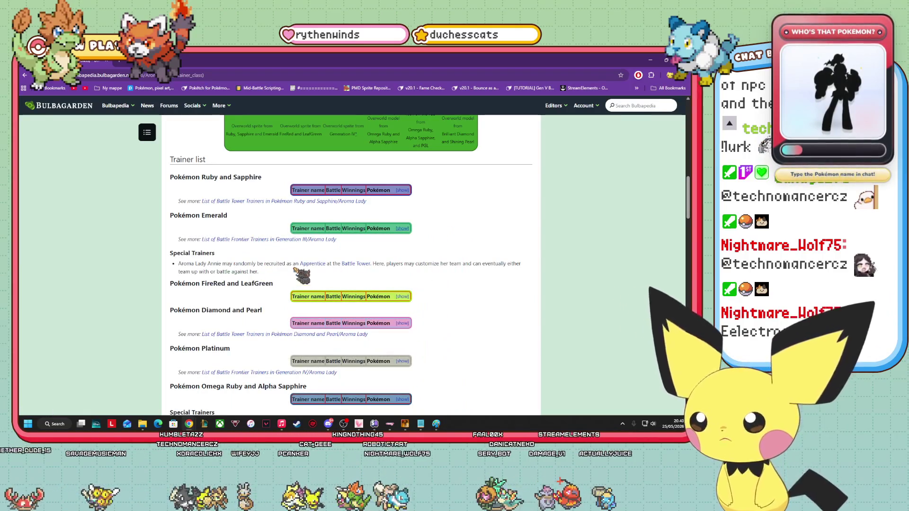
scroll(301, 267, down, 2)
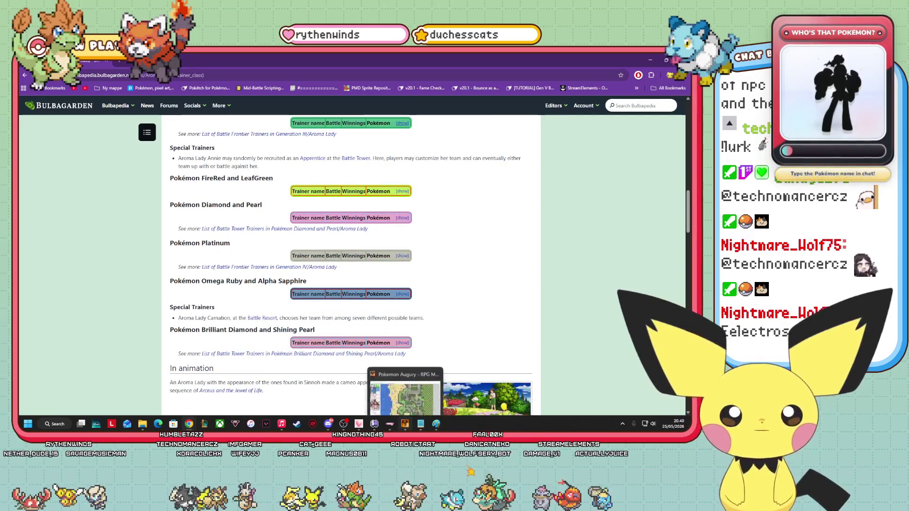
click(421, 423)
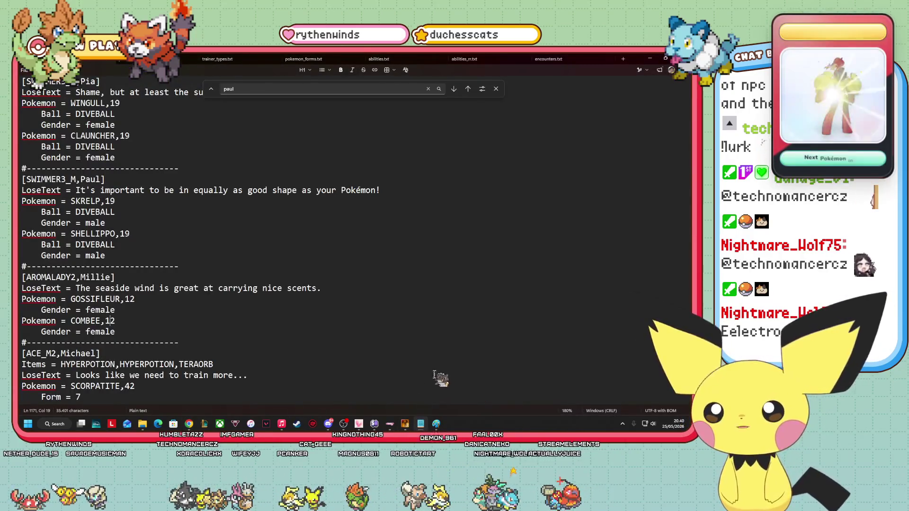
Bring up the Pokédex spreadsheet and set its zoom to 125%.
mouse_move(190, 425)
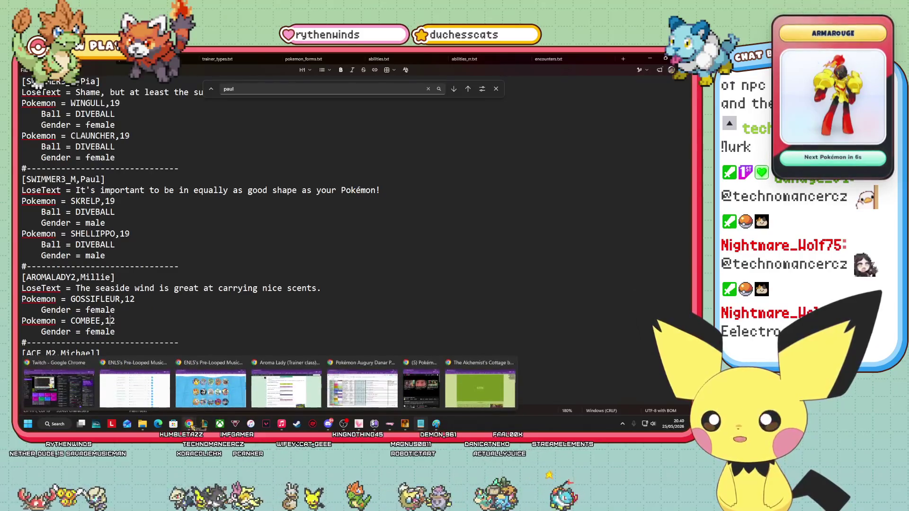
click(362, 398)
scroll(217, 318, up, 2)
click(121, 126)
click(128, 187)
scroll(130, 187, up, 15)
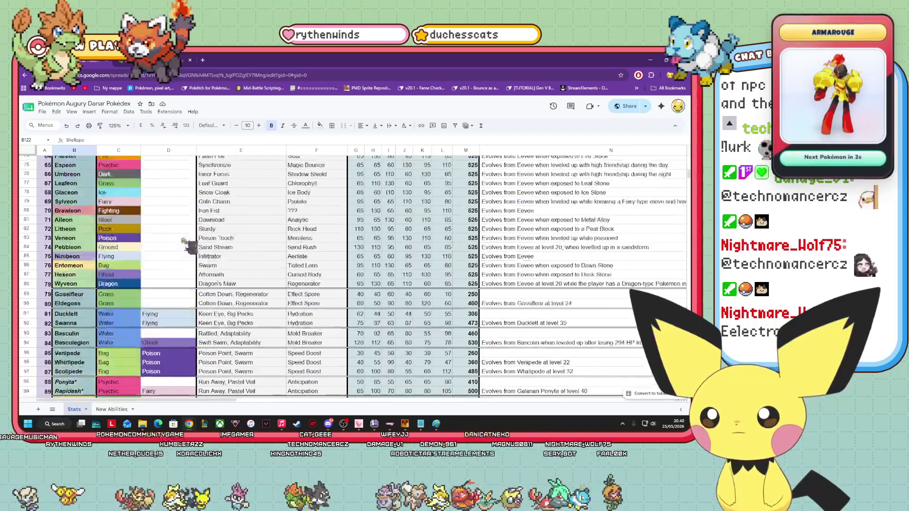
scroll(213, 253, down, 5)
scroll(212, 253, up, 5)
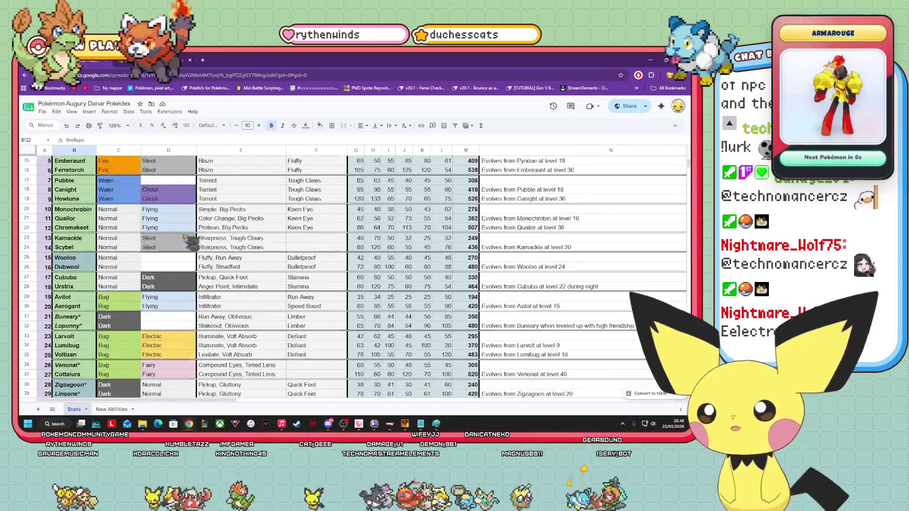
scroll(108, 256, down, 5)
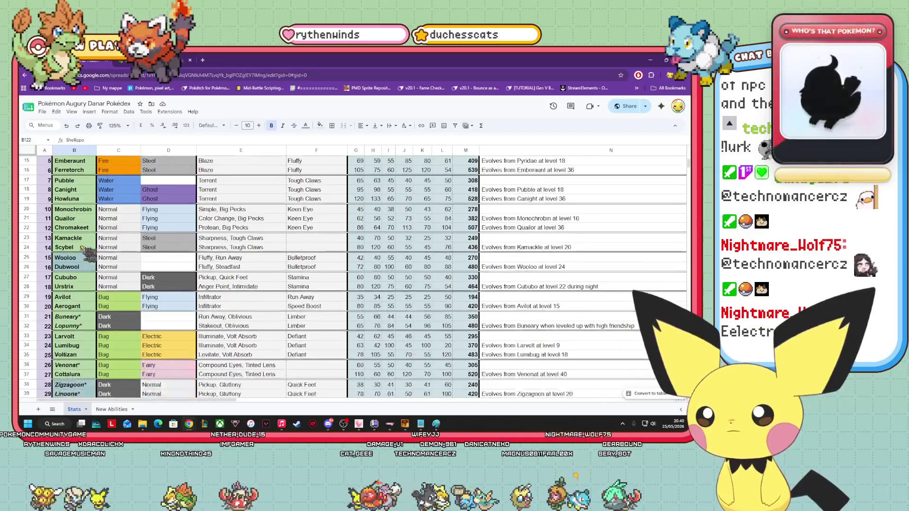
scroll(88, 255, down, 2)
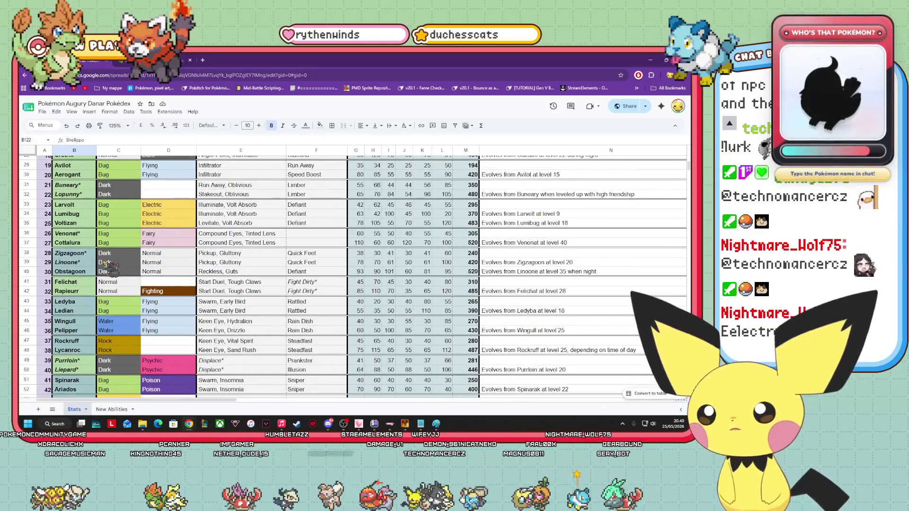
Browse the Stats sheet past Venonat* and Spriglee to the Fidough* row, then return to Notepad.
click(79, 235)
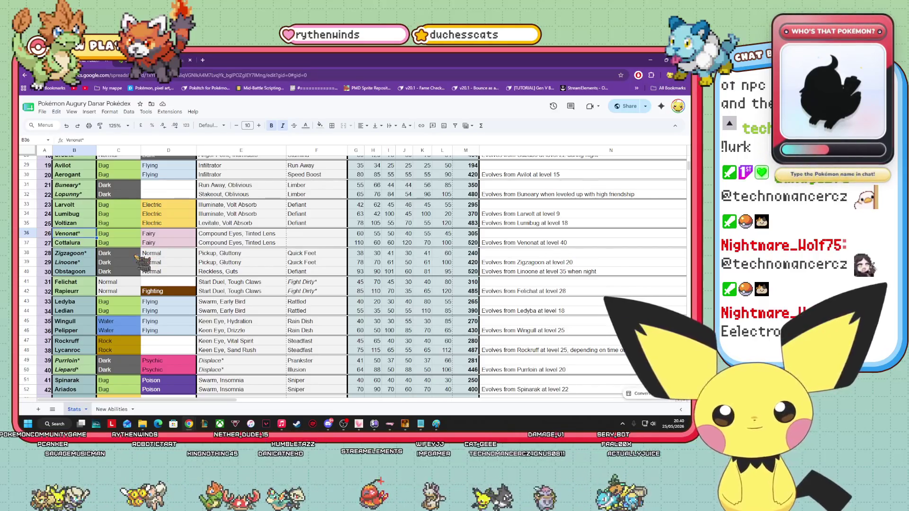
scroll(137, 263, down, 2)
scroll(156, 284, down, 2)
scroll(164, 287, down, 2)
scroll(161, 299, down, 2)
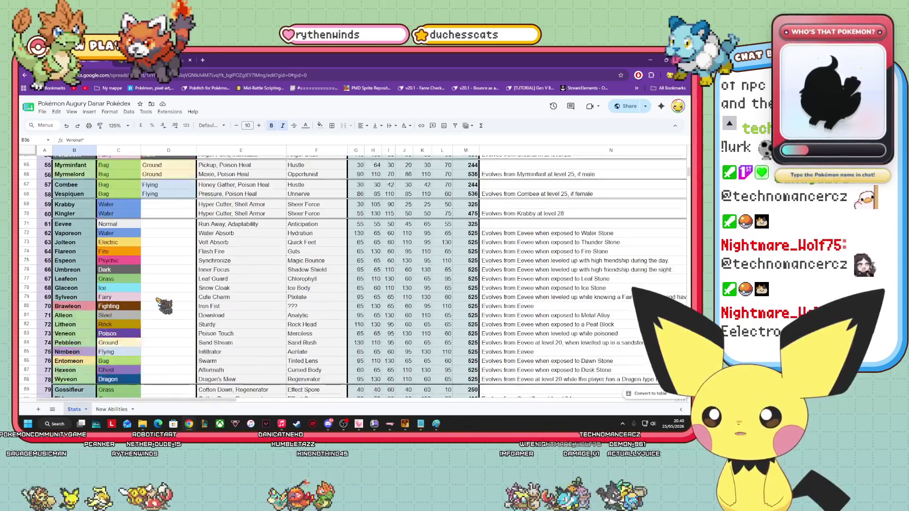
scroll(163, 307, down, 2)
scroll(164, 311, down, 3)
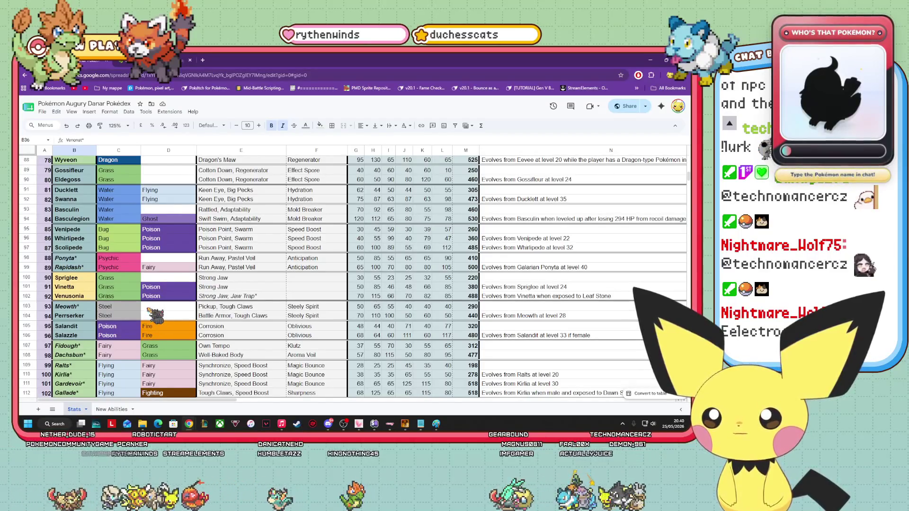
click(72, 286)
key(Up)
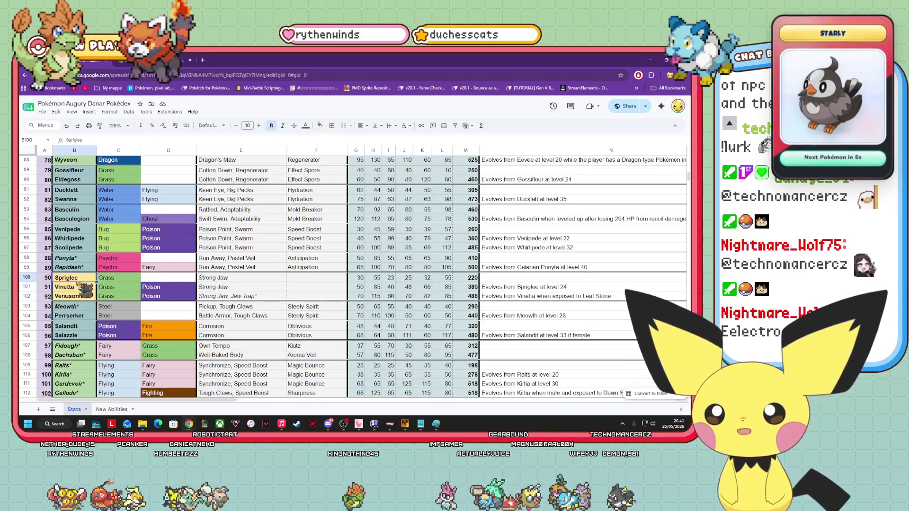
scroll(113, 297, down, 1)
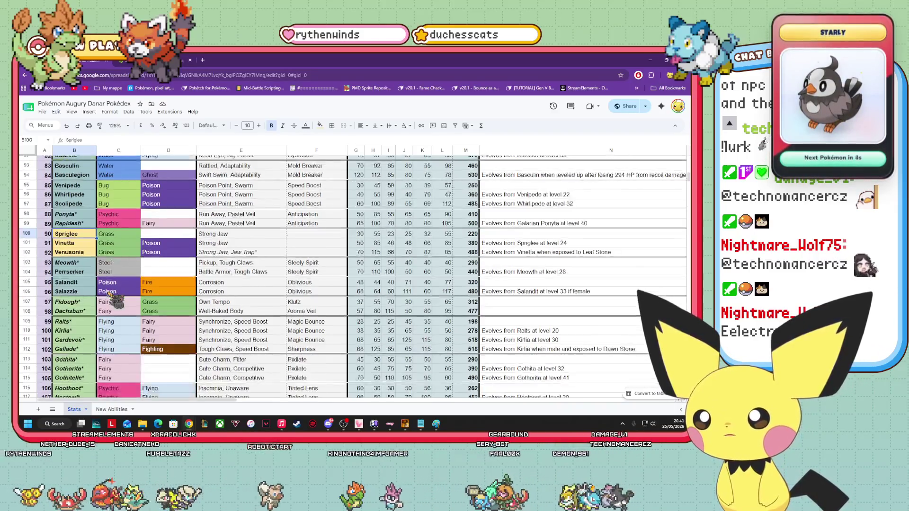
click(75, 303)
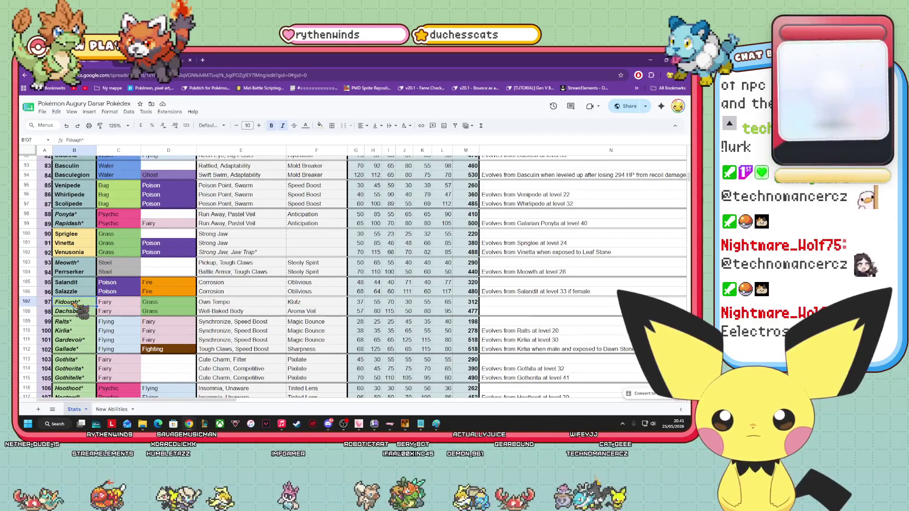
click(421, 425)
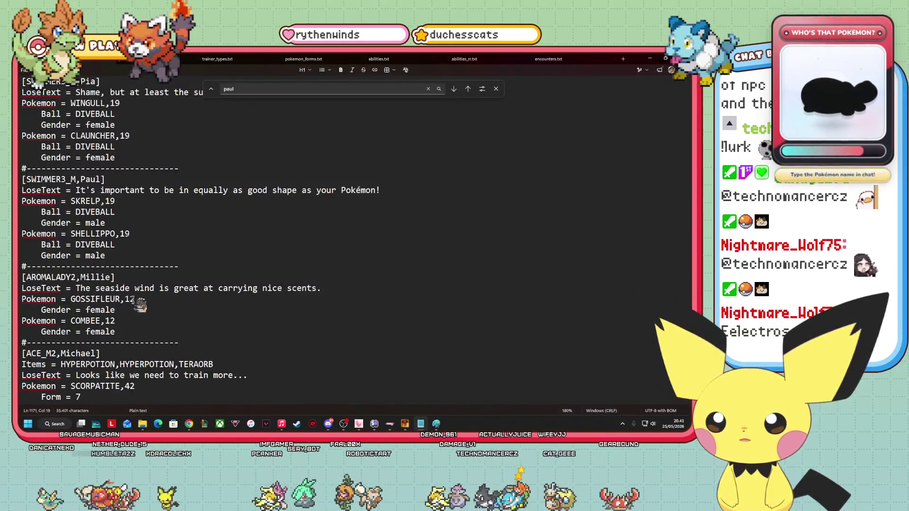
Replace GOSSIFLEUR,12 with FIDOUGH,19 and add an indented Form = 1 line beneath it.
drag(136, 299, 72, 299)
key(BackSpace)
text(FIDOUGH)
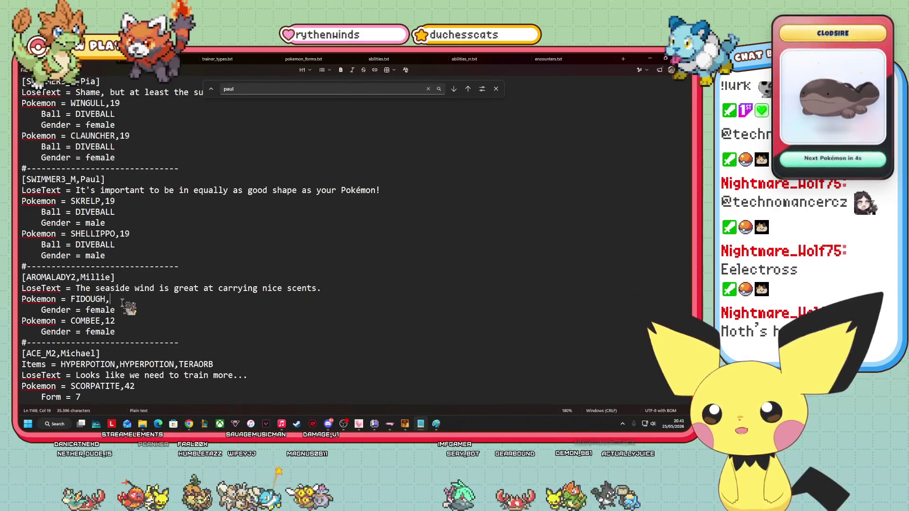
text(9)
key(Down)
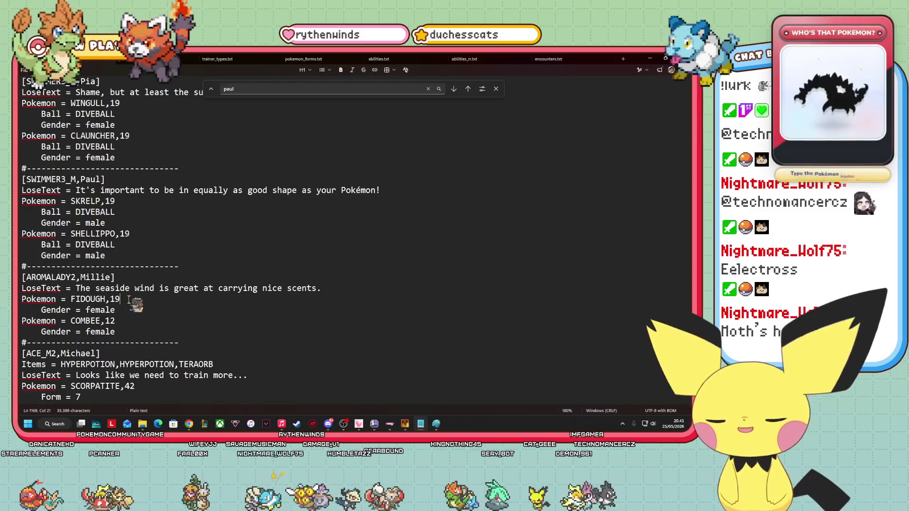
key(Return)
text(Form = 1)
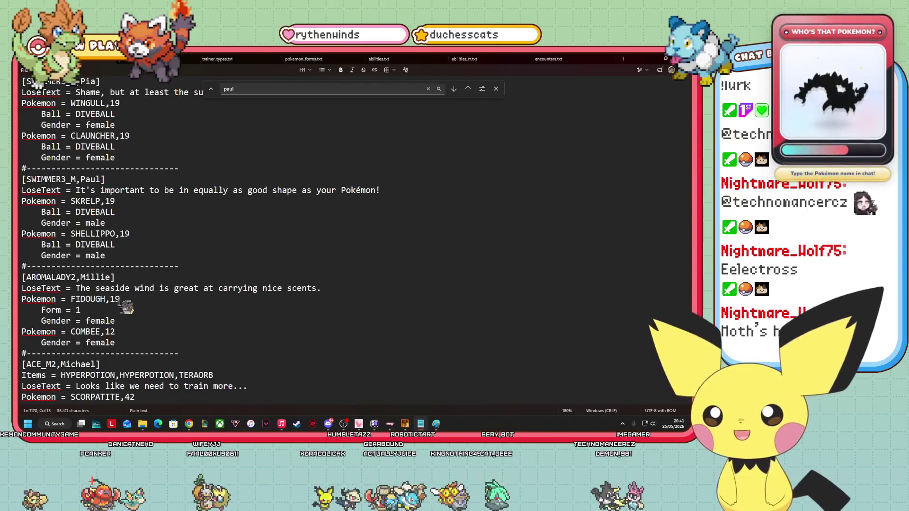
click(127, 321)
click(87, 310)
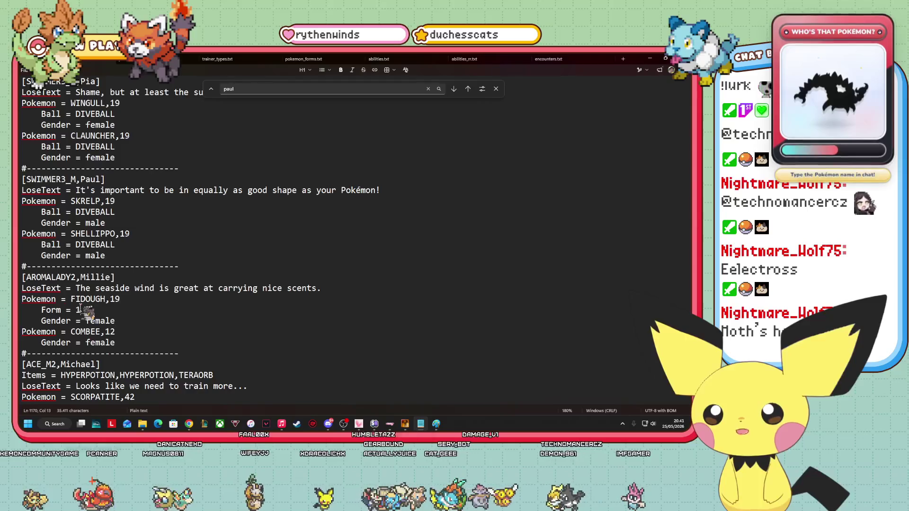
click(121, 321)
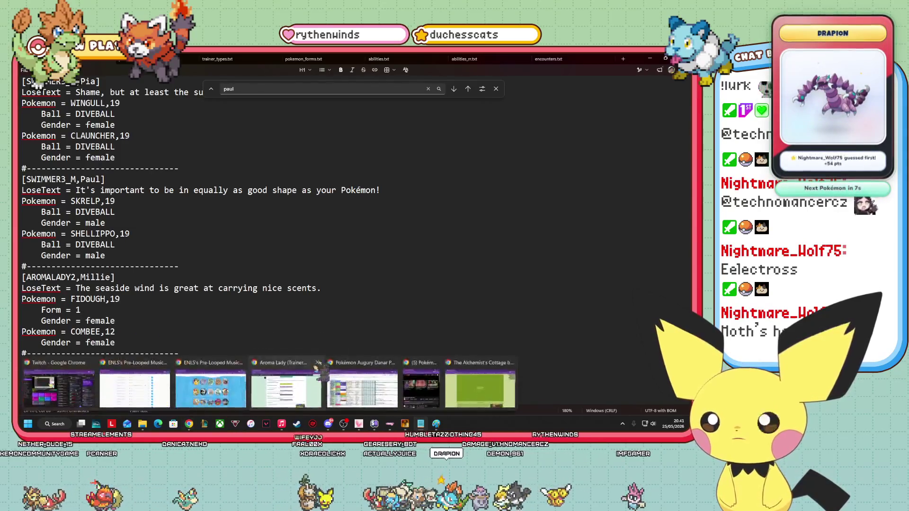
Scroll over Bulbapedia's Aroma Lady sprites and artwork, then bring up the Items graphics folder.
mouse_move(188, 424)
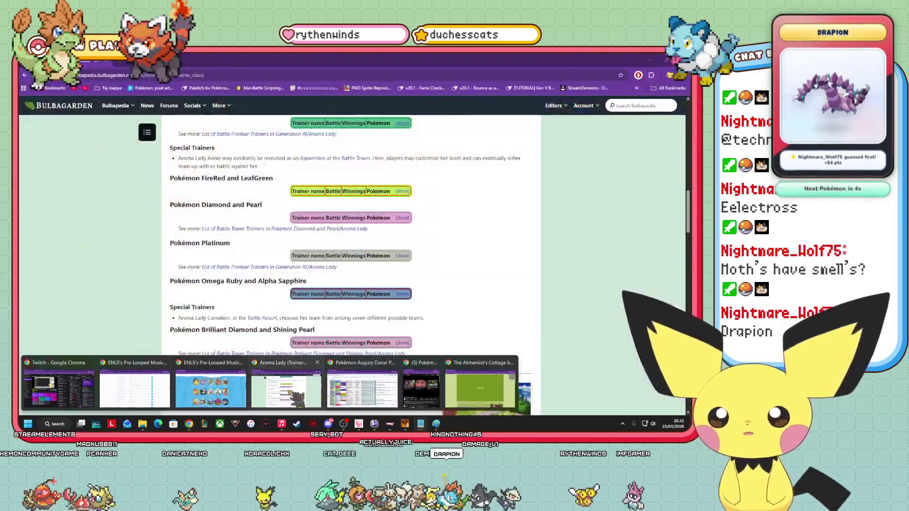
click(287, 386)
scroll(474, 346, up, 15)
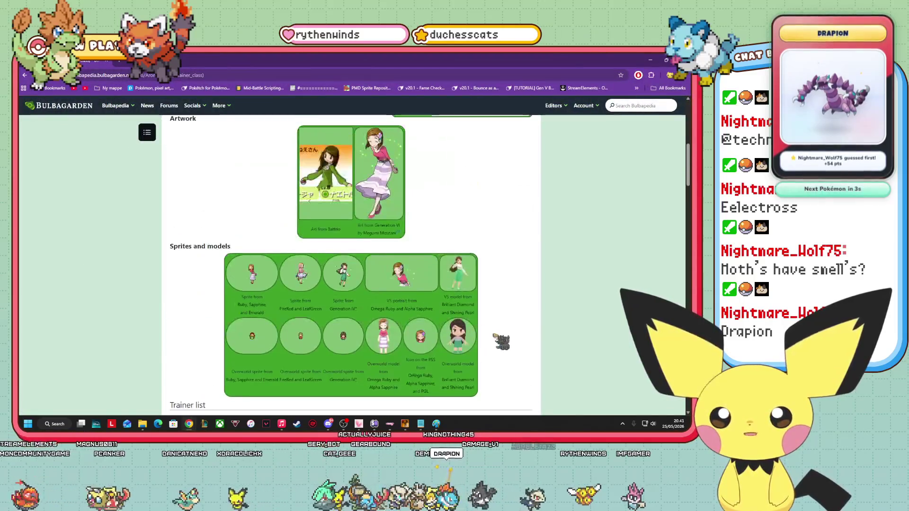
scroll(419, 313, up, 1)
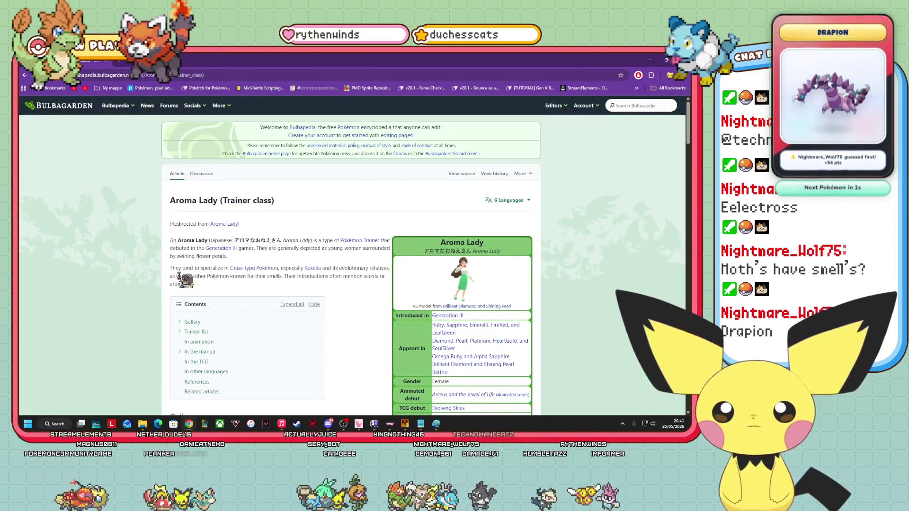
scroll(341, 264, down, 4)
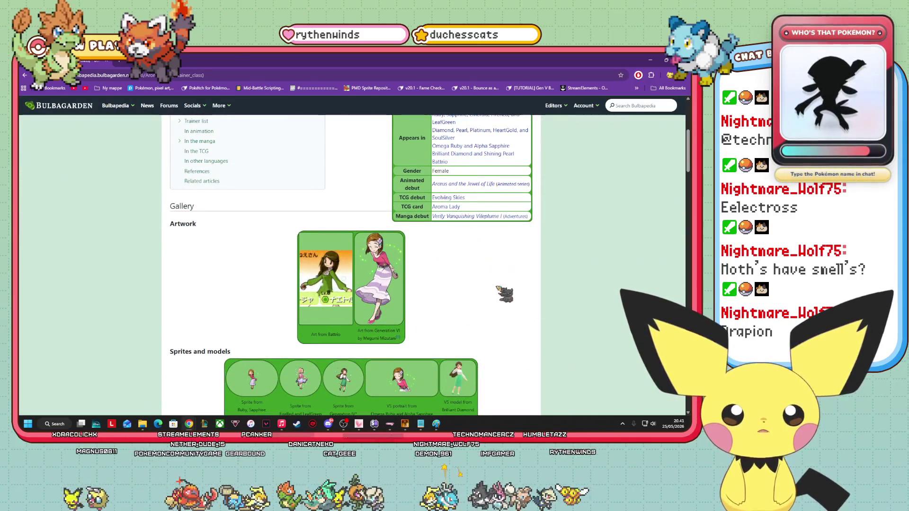
scroll(504, 294, down, 4)
mouse_move(142, 424)
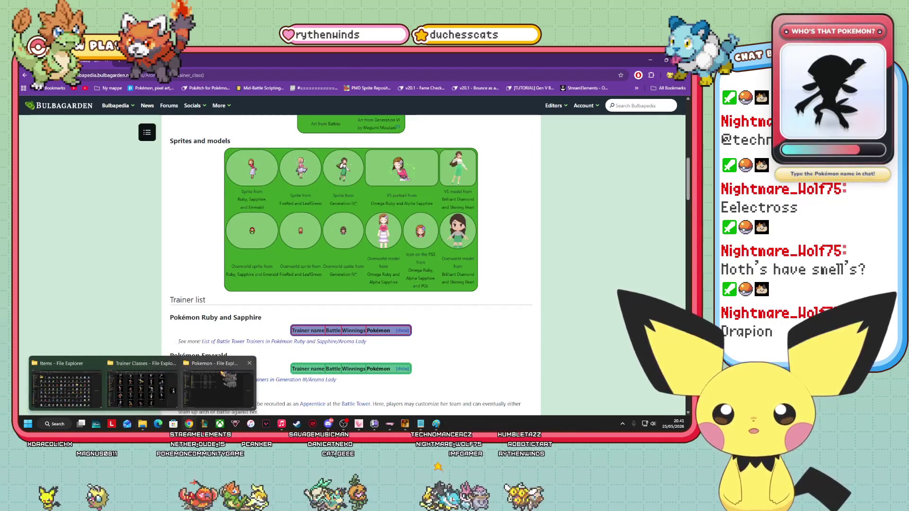
click(161, 384)
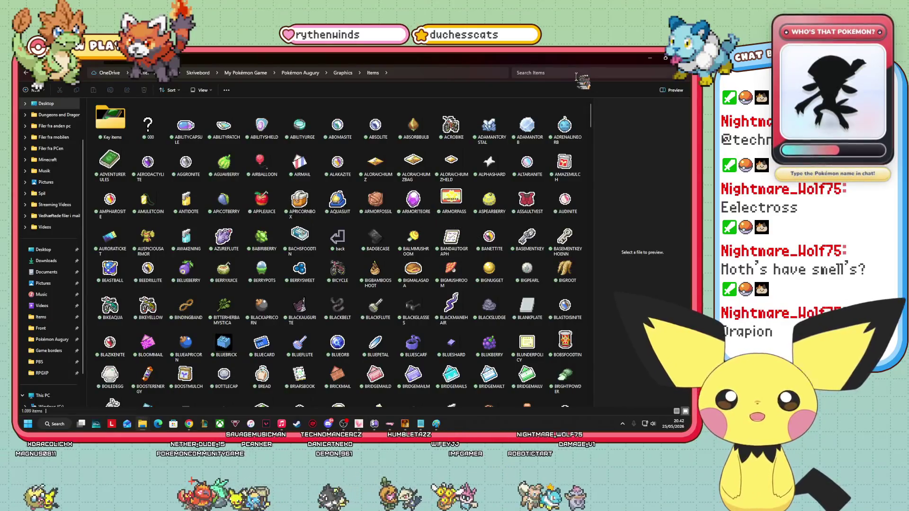
Search the Items folder for 'ball', preview DarkBall, then clear the search.
click(576, 75)
text(ball)
click(110, 127)
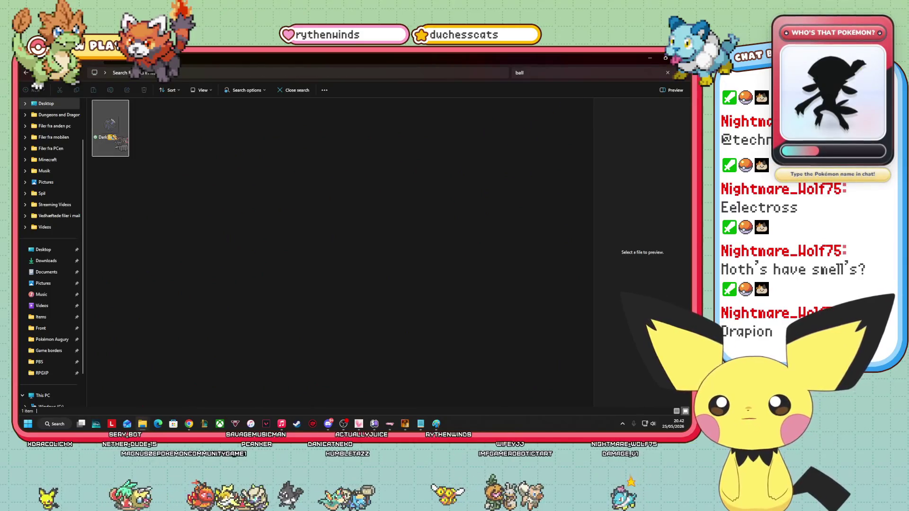
click(552, 72)
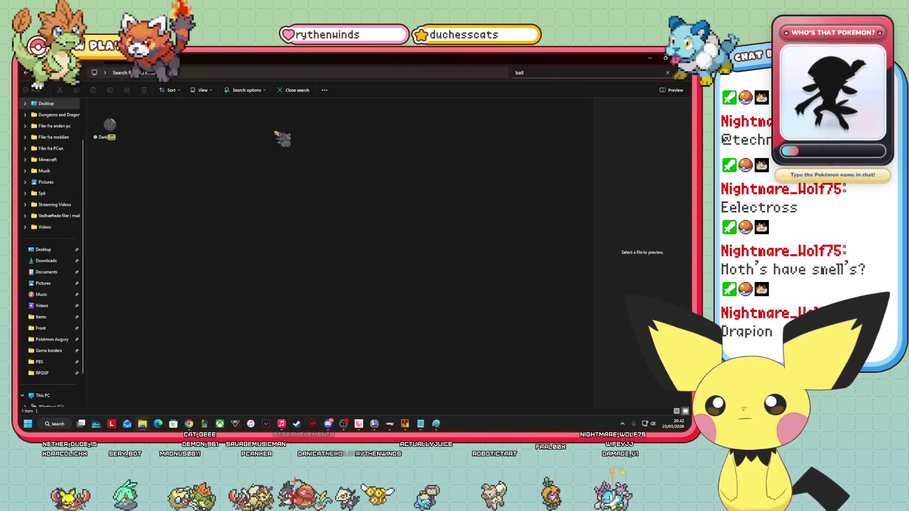
key(BackSpace)
key(BackSpace)
key(BackSpace)
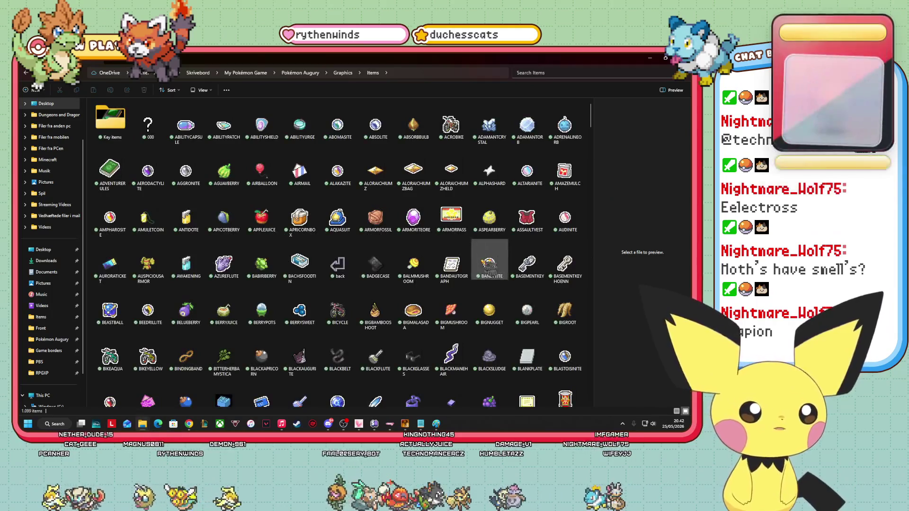
Preview item graphics from BANETTITE and BEASTBALL through the B items into the C items.
click(493, 260)
drag(492, 259, 643, 251)
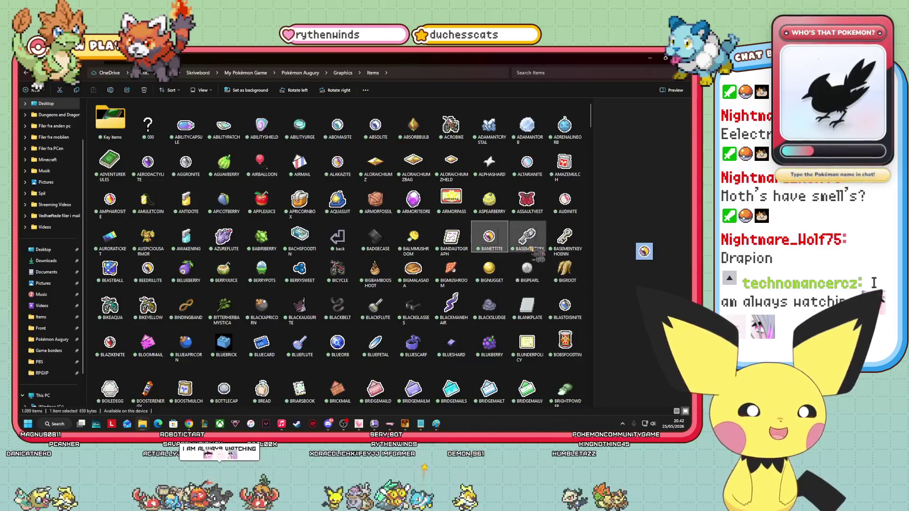
click(110, 270)
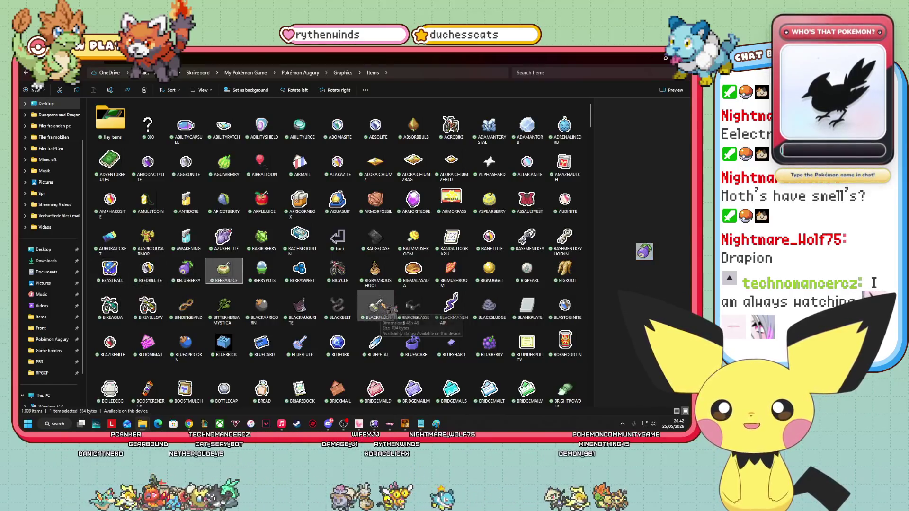
click(186, 268)
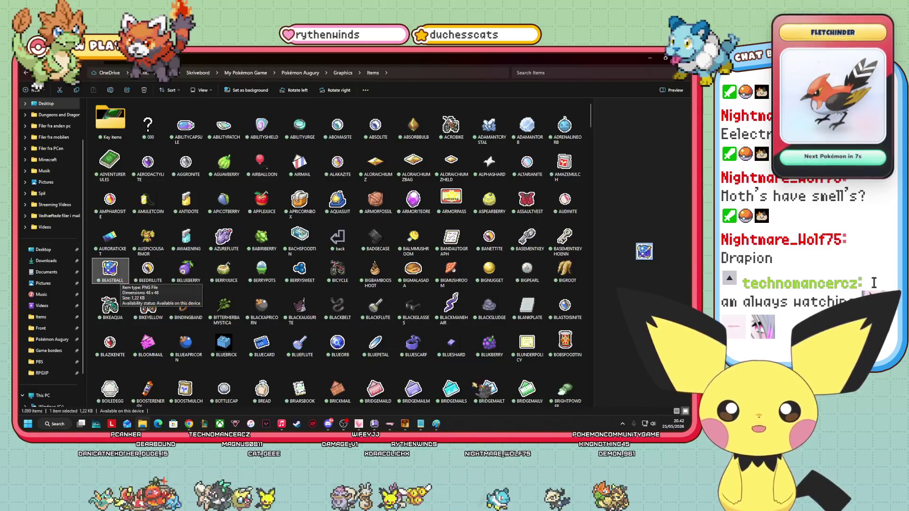
click(186, 268)
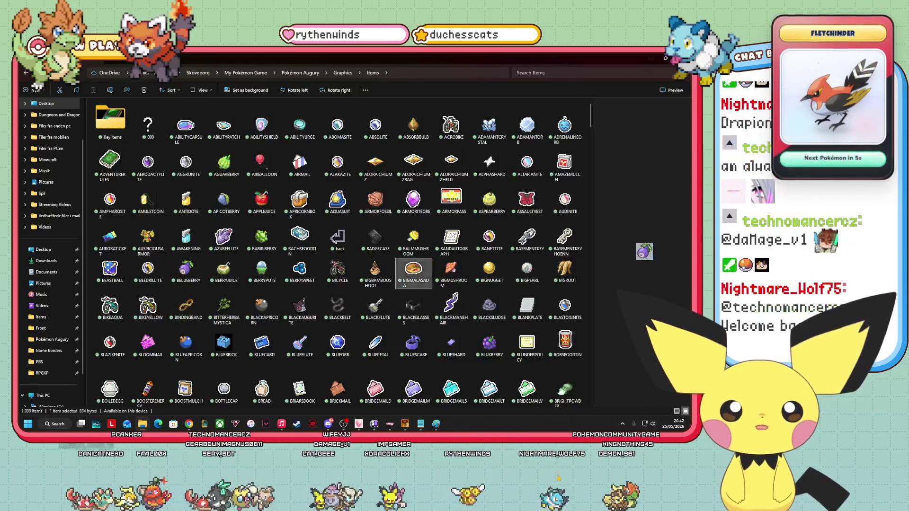
key(Right)
key(Right)
key(Right)
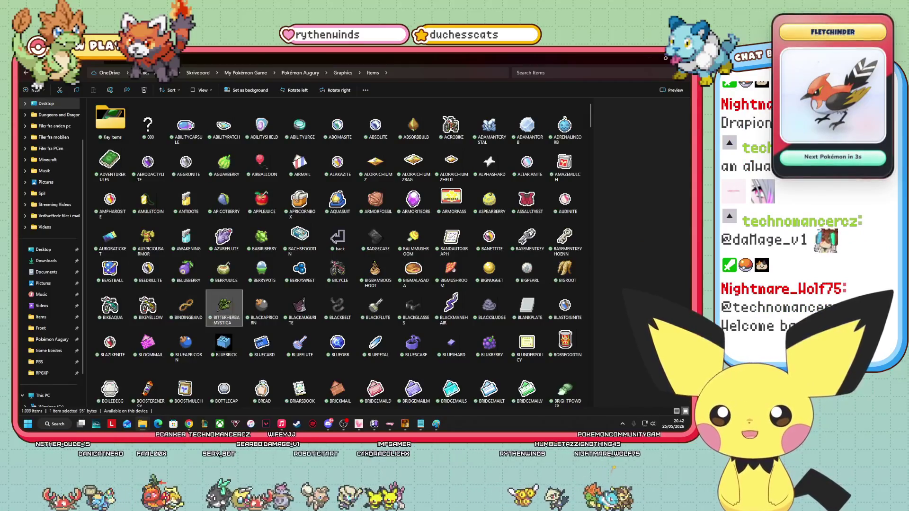
key(Right)
key(Right)
key(Right)
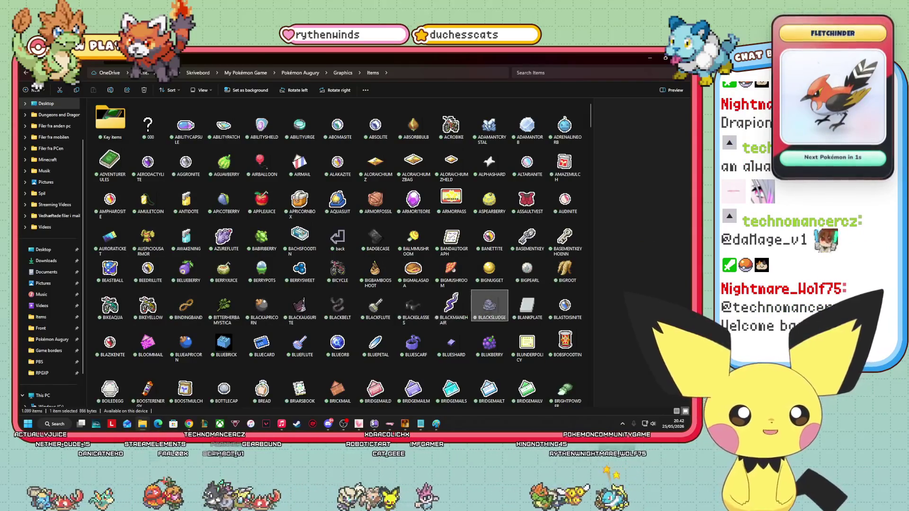
key(Right)
key(Right)
key(Right)
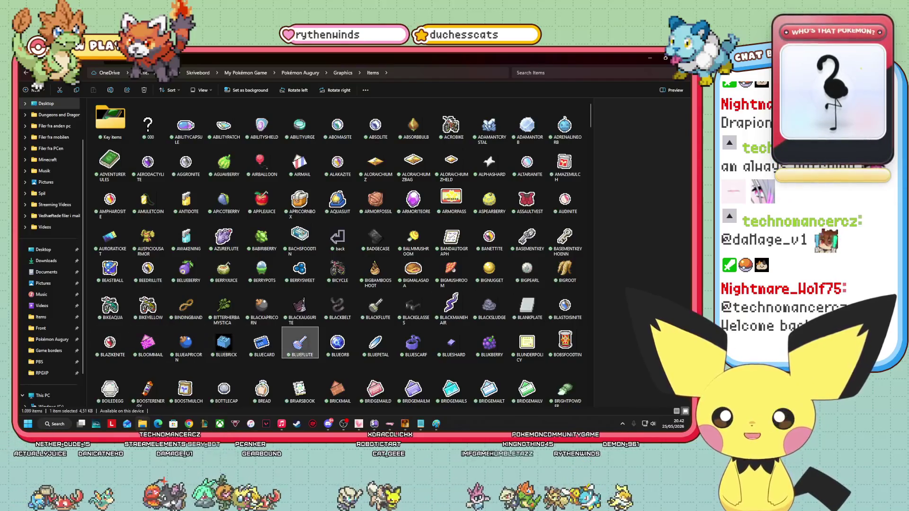
key(Right)
key(Right)
key(Right)
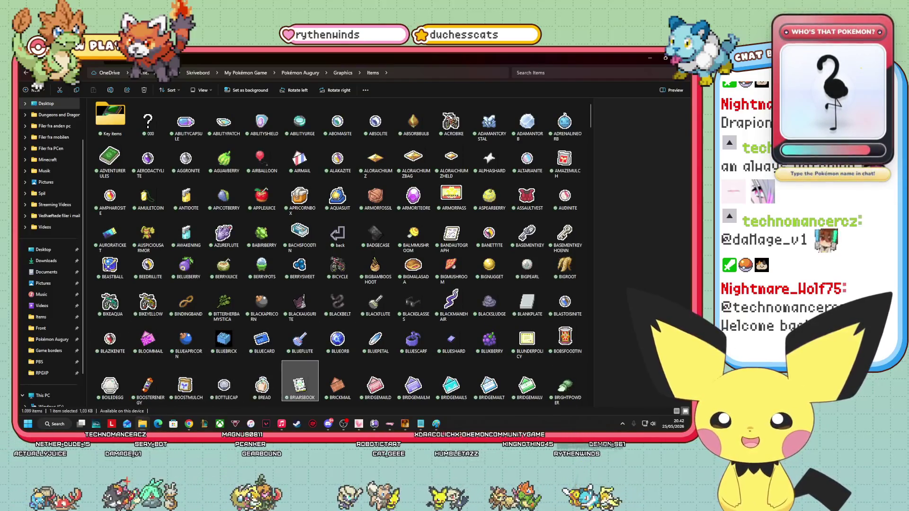
key(Right)
key(Right)
key(Right)
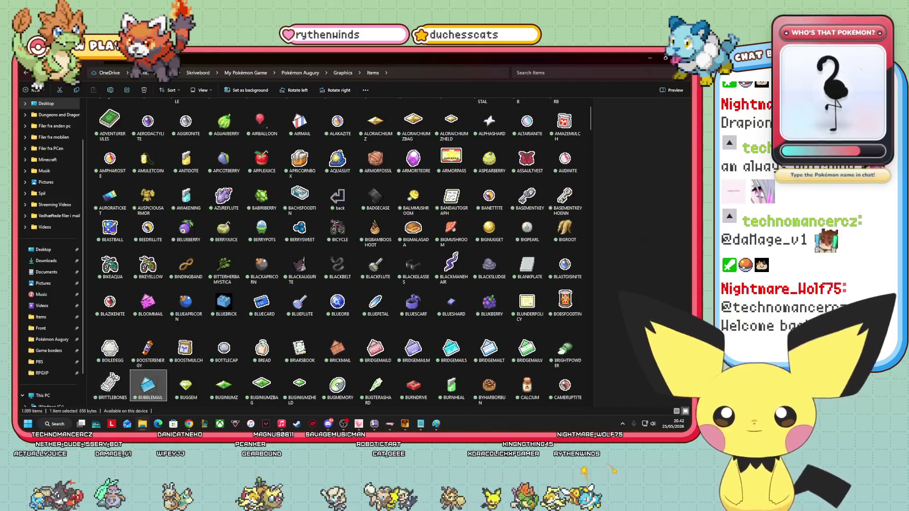
key(Right)
key(Right)
key(Right)
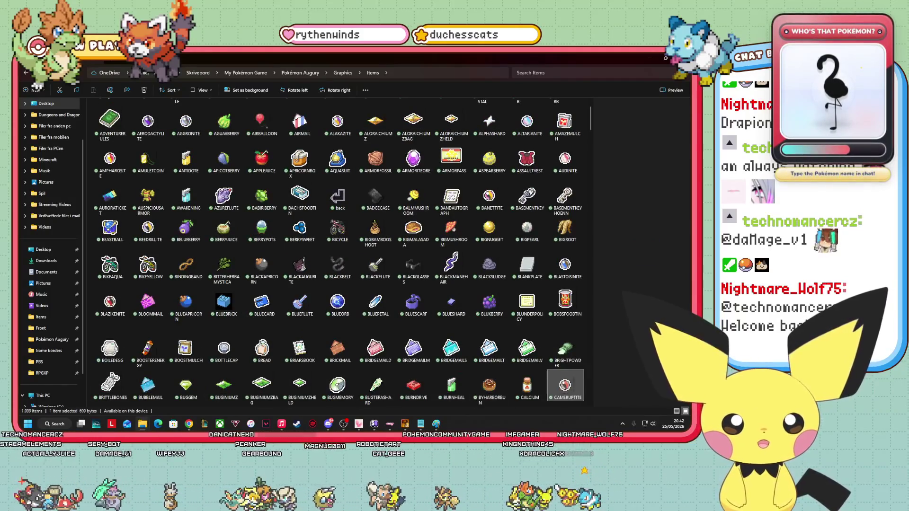
key(Right)
key(Right)
key(Right)
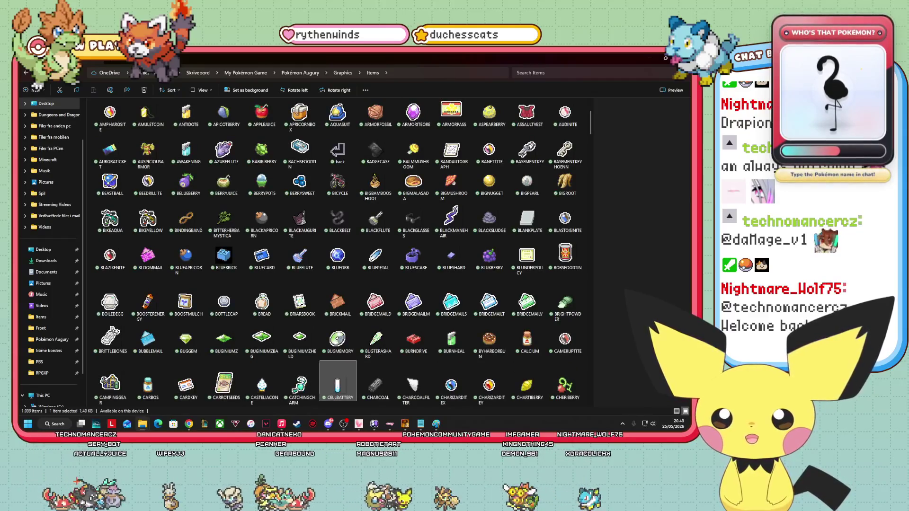
key(Right)
key(Right)
key(Right)
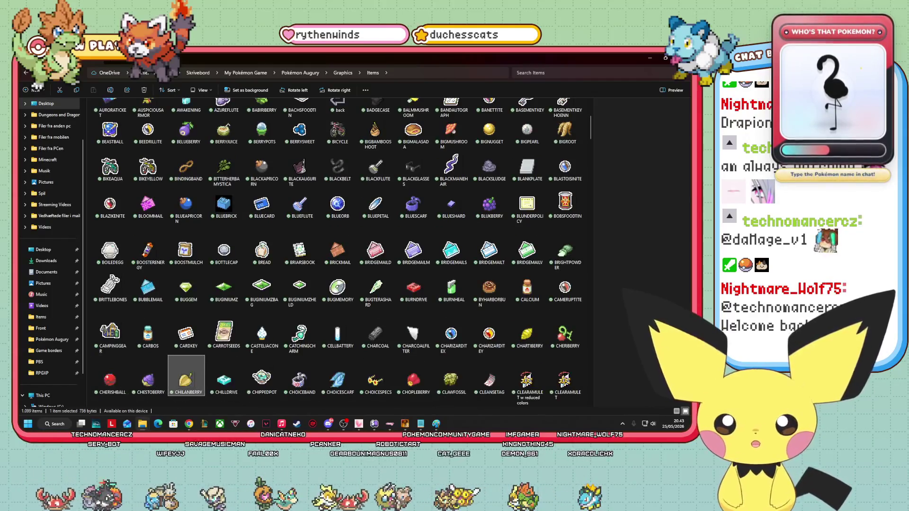
Step from CHERISHBALL past COLBURBERRY, COMPACTBALL and CROWNPASS to CUSTAPBERRY.
key(Left)
key(Left)
key(Left)
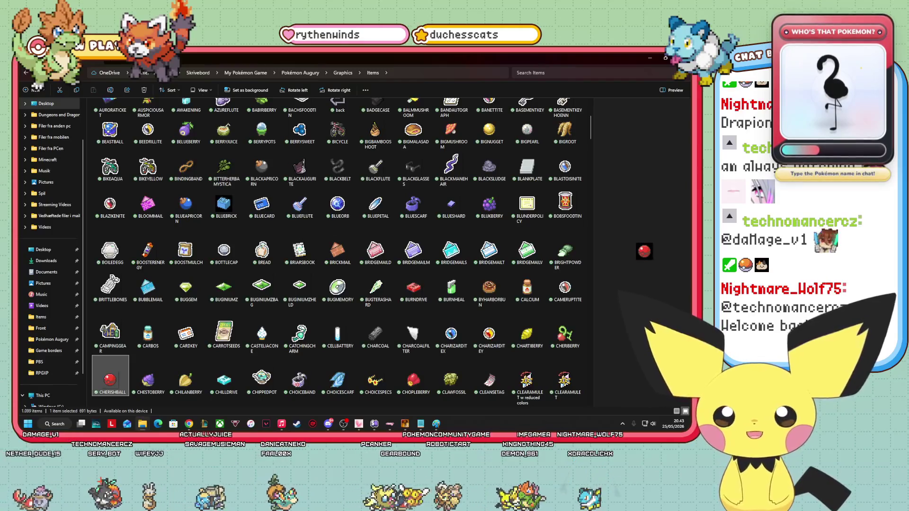
key(Right)
key(Right)
key(Right)
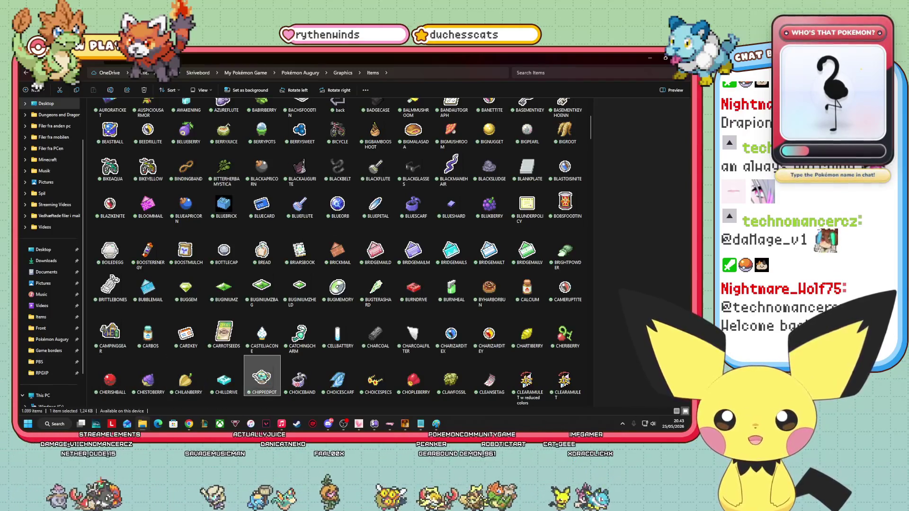
key(Right)
key(Right)
key(Right)
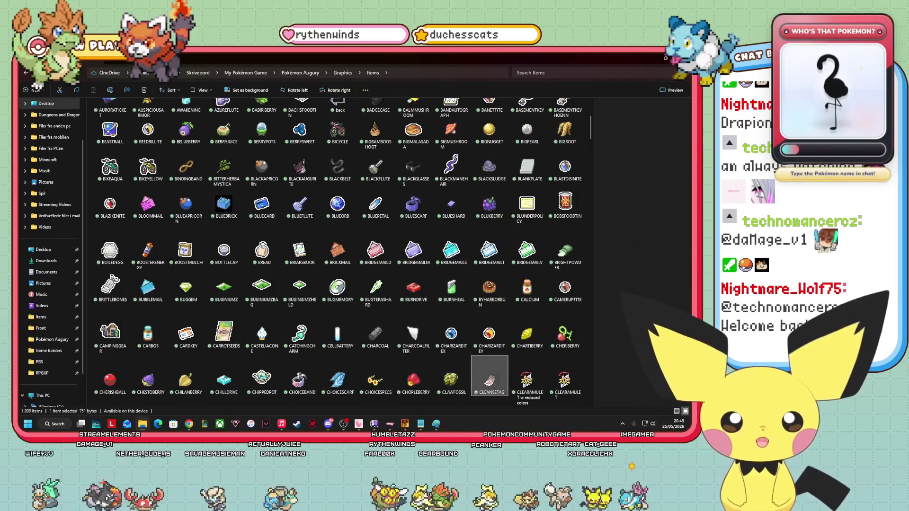
key(Right)
key(Right)
key(Right)
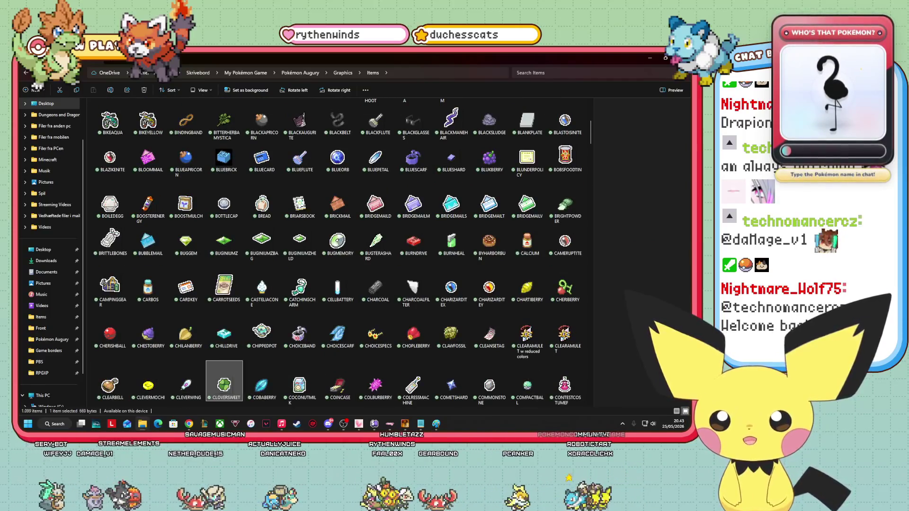
key(Right)
key(Right)
key(Right)
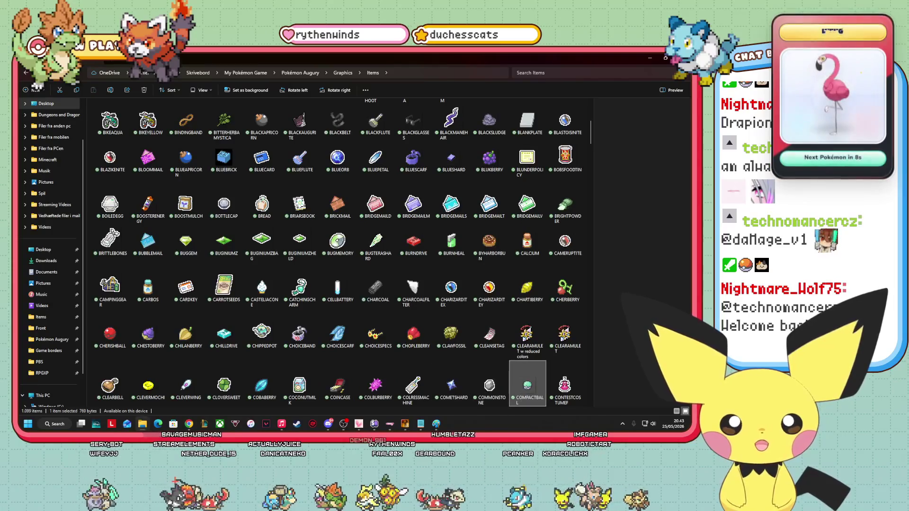
key(Right)
key(Right)
key(Right)
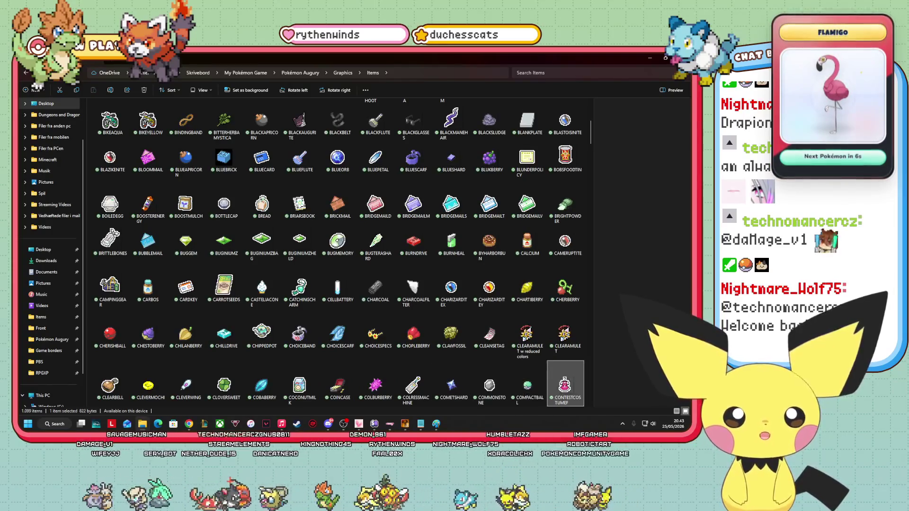
key(Right)
key(Right)
key(Right)
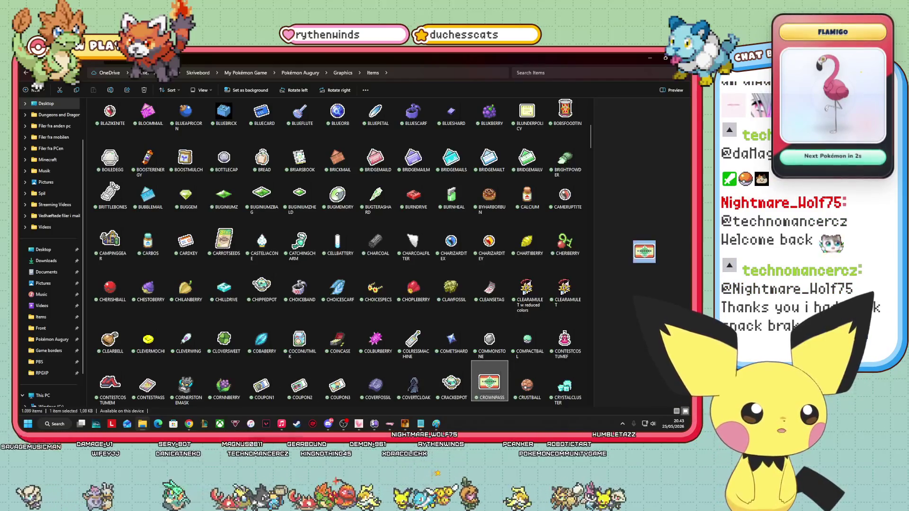
key(Right)
key(Right)
key(Right)
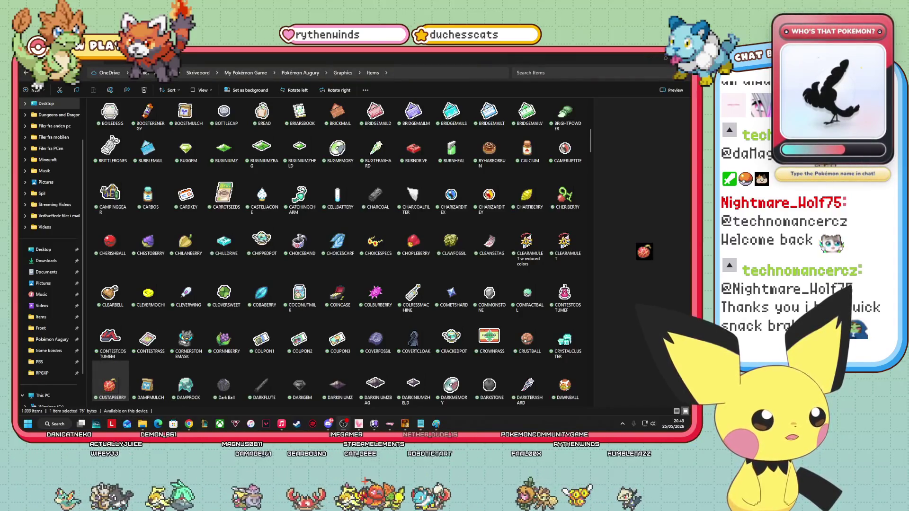
Preview D item graphics from DAMPMULCH through DAWNBALL, DIVEBALL and DRACOPLATE.
click(148, 384)
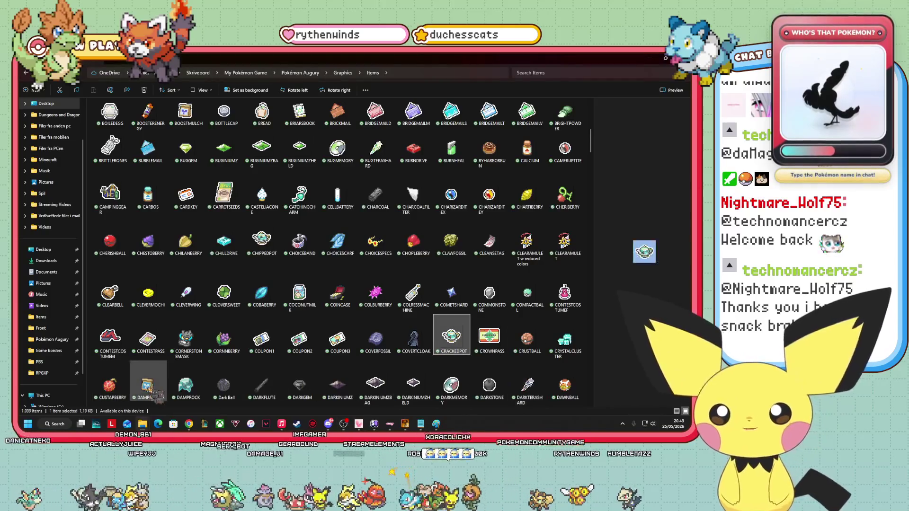
drag(148, 384, 644, 252)
key(Right)
key(Right)
key(Right)
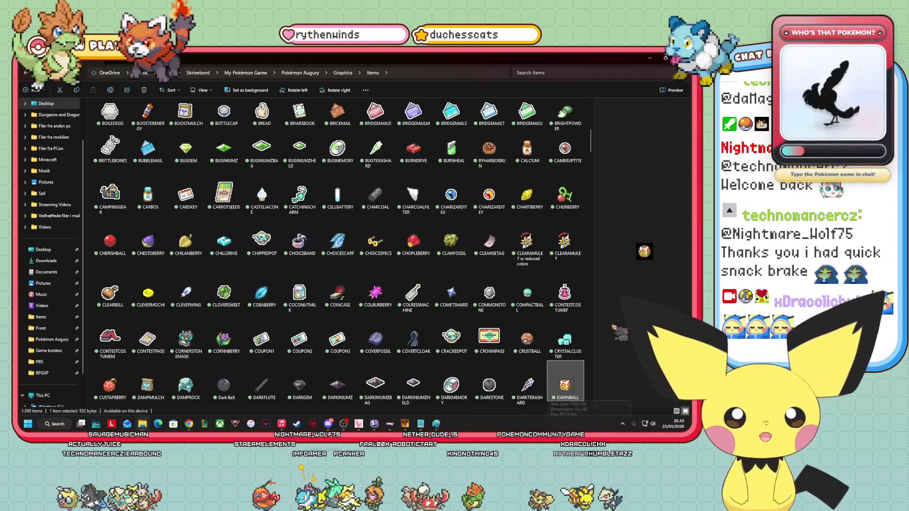
key(Right)
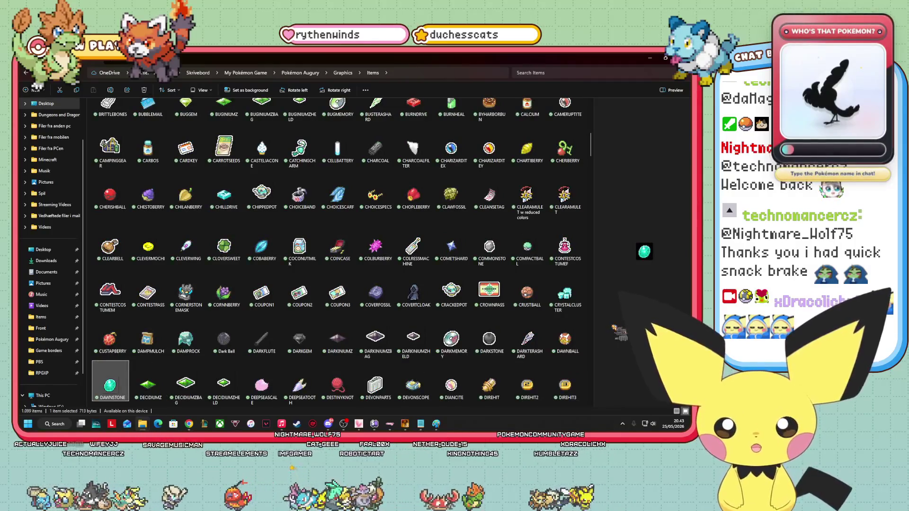
drag(643, 251, 644, 252)
key(Right)
key(Right)
key(Right)
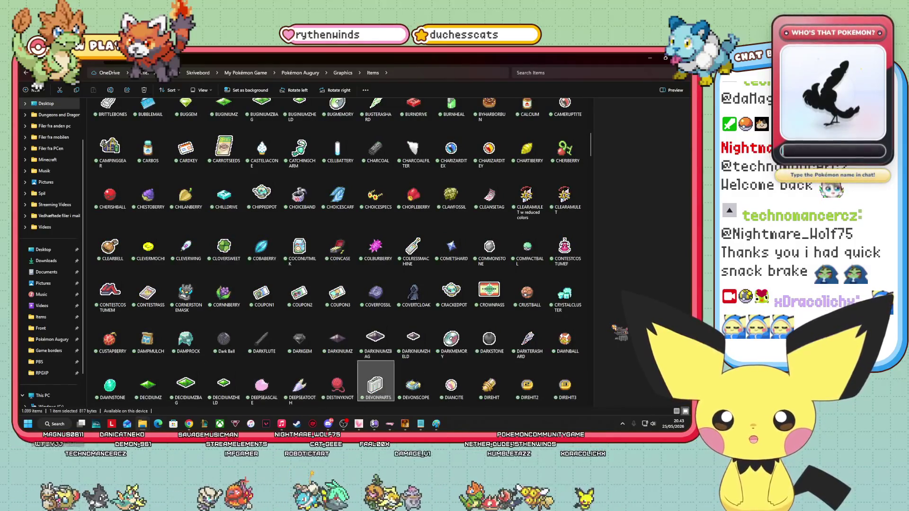
key(Right)
key(Right)
key(Right)
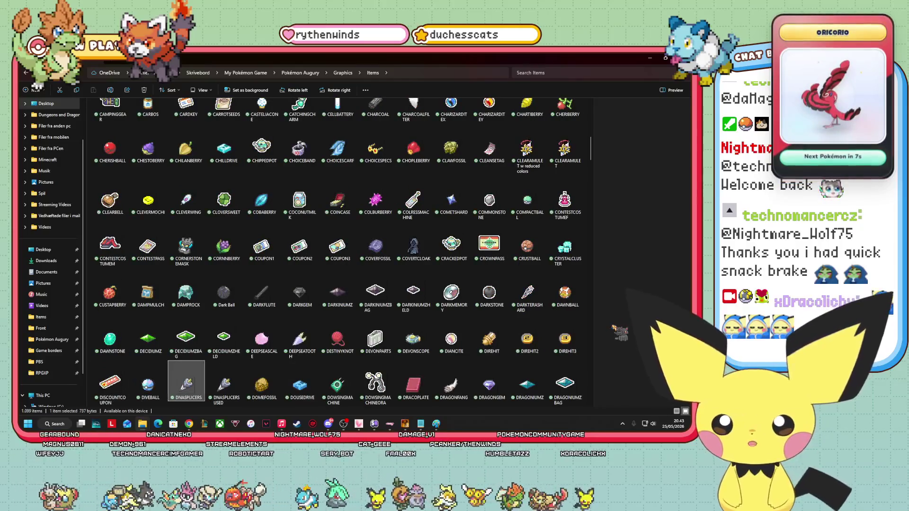
key(Left)
key(Right)
key(Right)
key(Right)
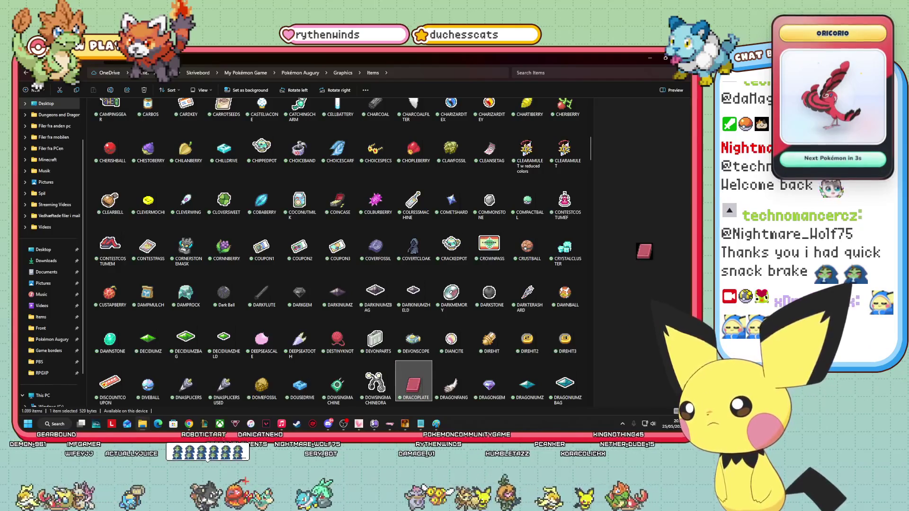
Pick DRAGONIUMZ, step on to the DREAMBALL graphic, and return to the browser.
key(alt+Tab)
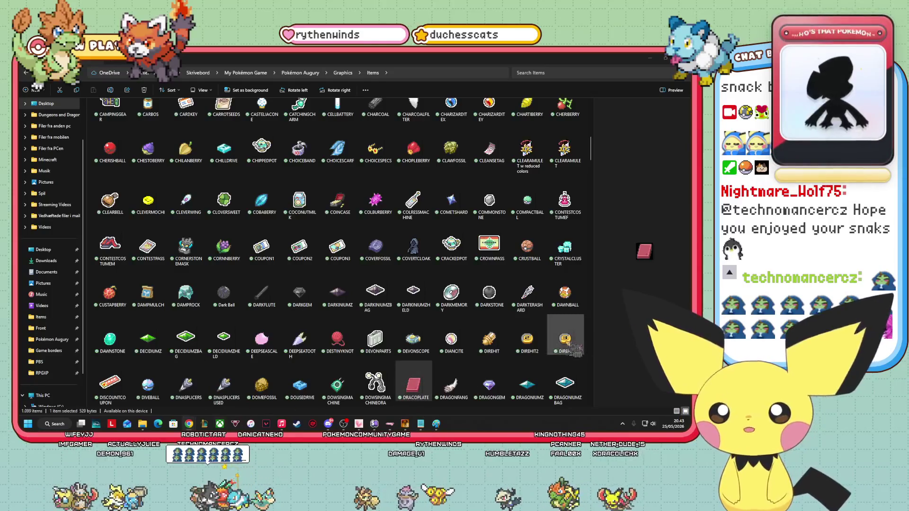
click(527, 382)
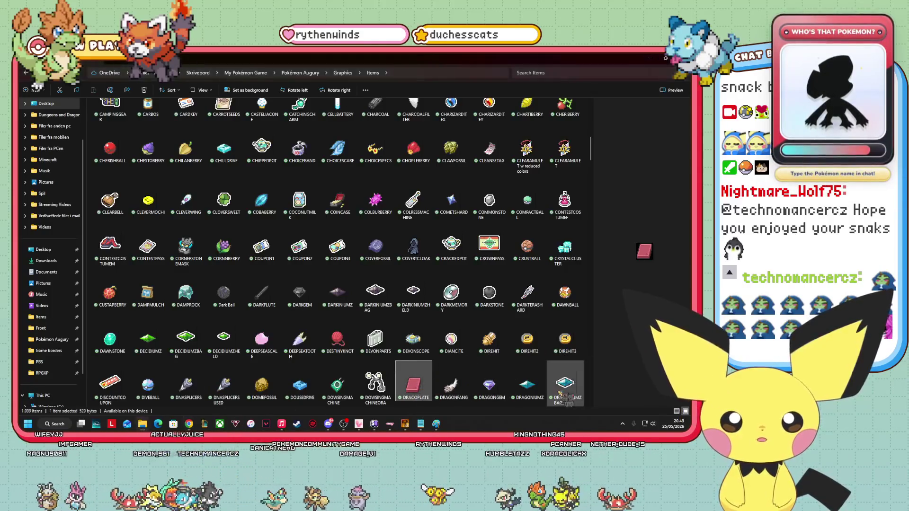
key(Right)
key(Right)
key(Right)
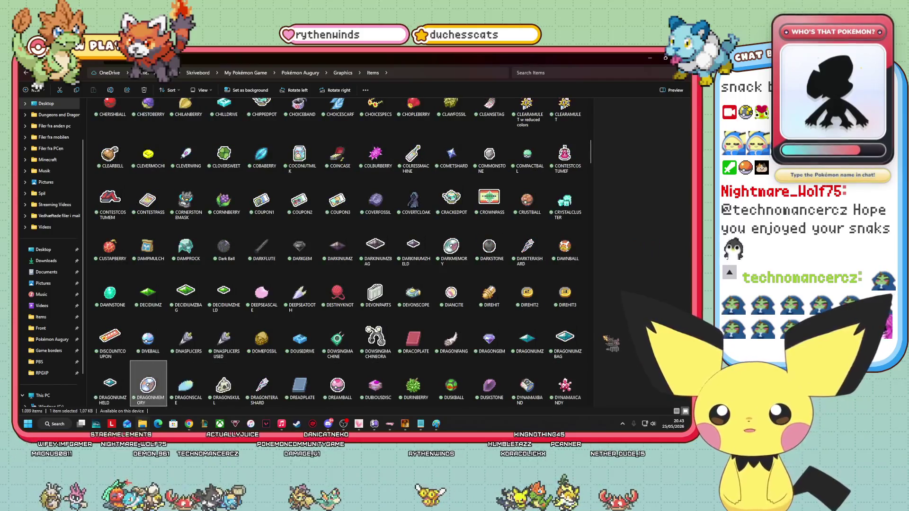
key(Right)
key(Right)
key(Right)
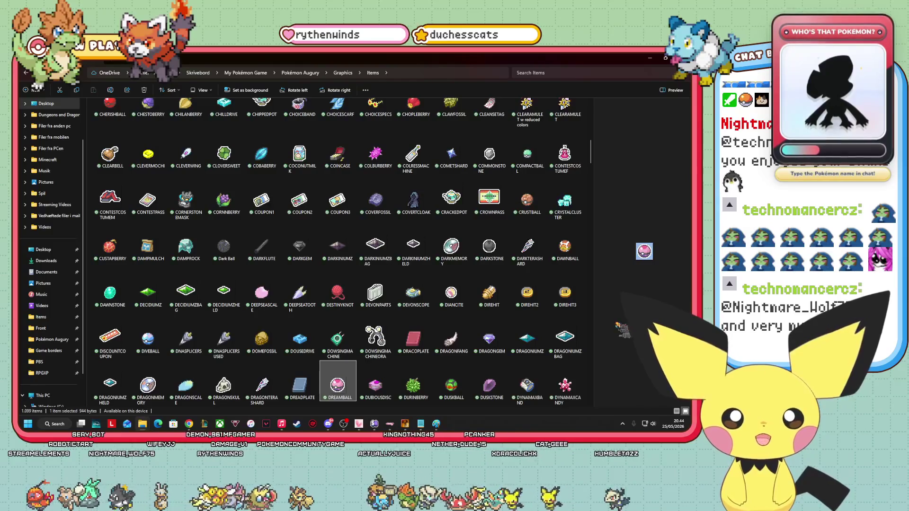
mouse_move(644, 251)
mouse_down()
mouse_move(189, 423)
mouse_move(363, 377)
mouse_move(576, 179)
mouse_up()
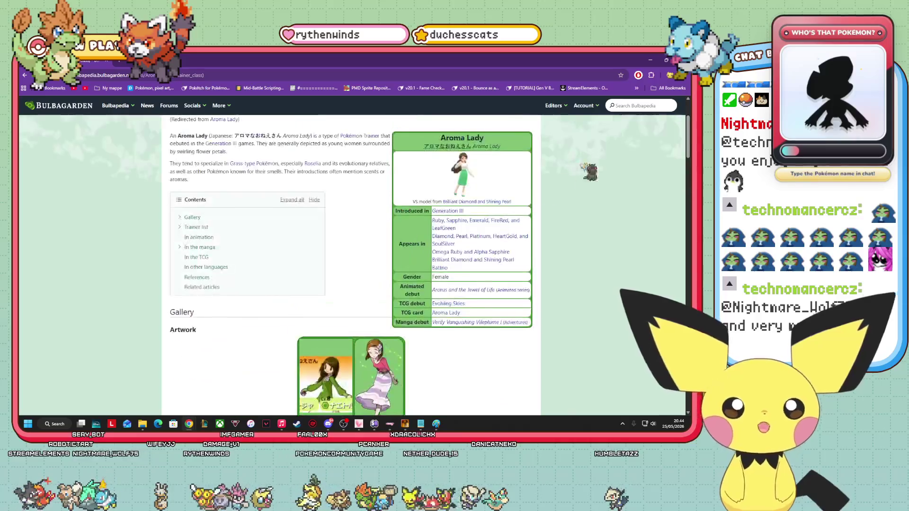
Search Bulbapedia for 'Dream Ball'.
click(625, 107)
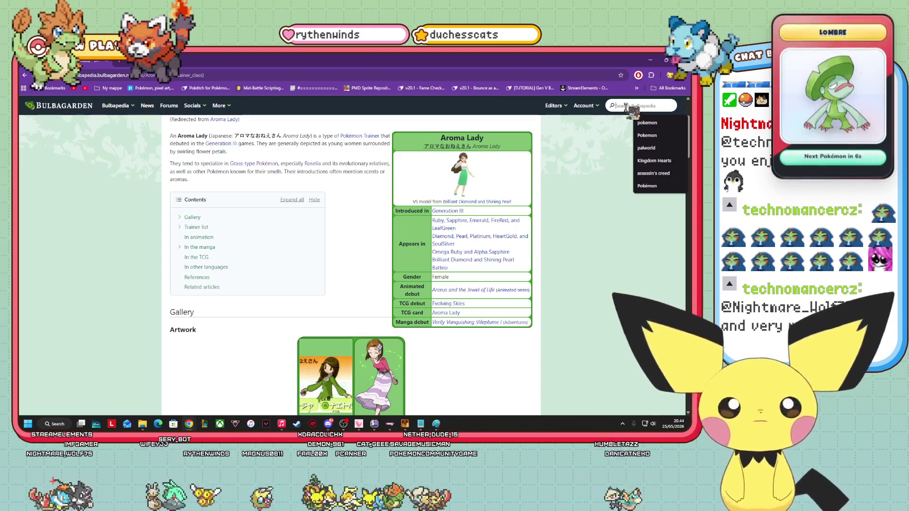
text(DREAM)
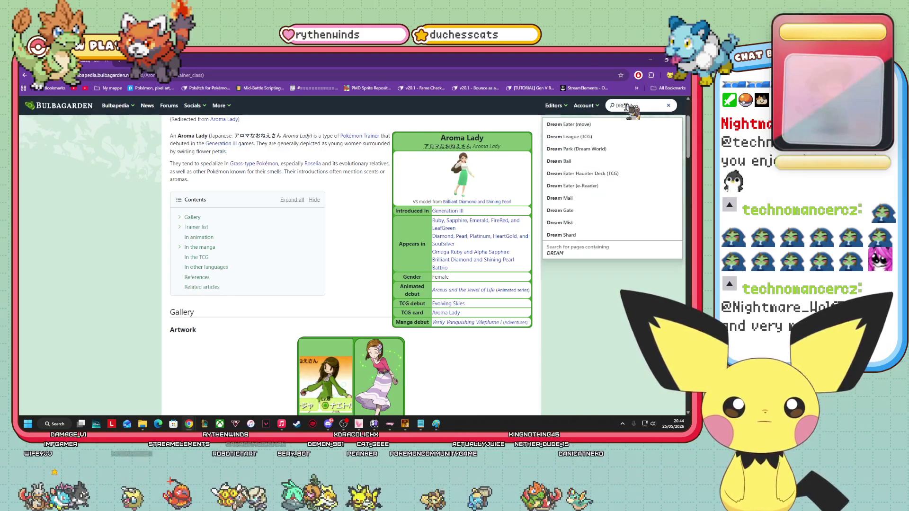
key(BackSpace)
key(BackSpace)
text(all)
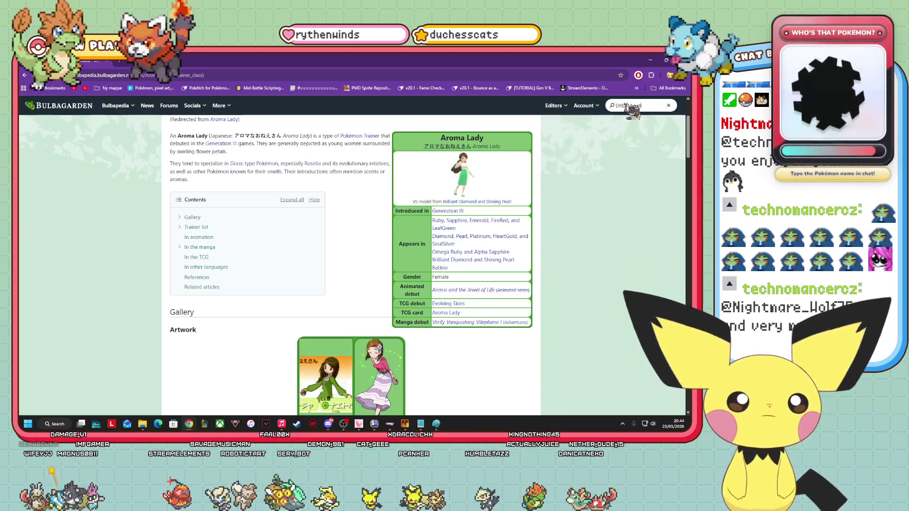
key(Return)
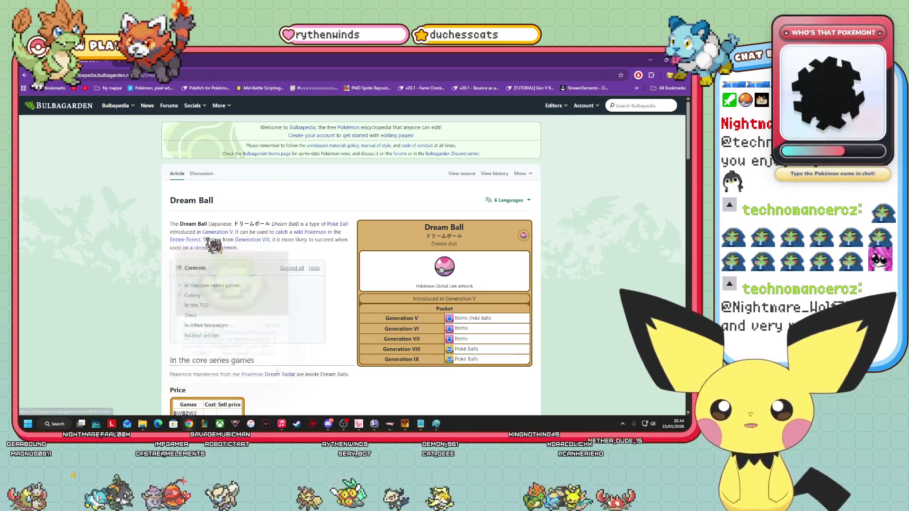
Scroll the Dream Ball article to its Effect and Description sections.
mouse_move(256, 240)
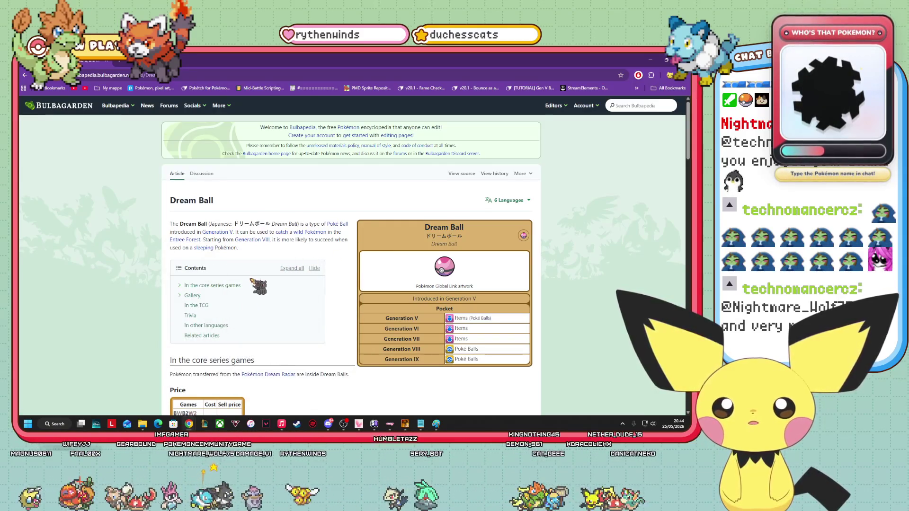
scroll(271, 274, down, 2)
scroll(271, 273, down, 5)
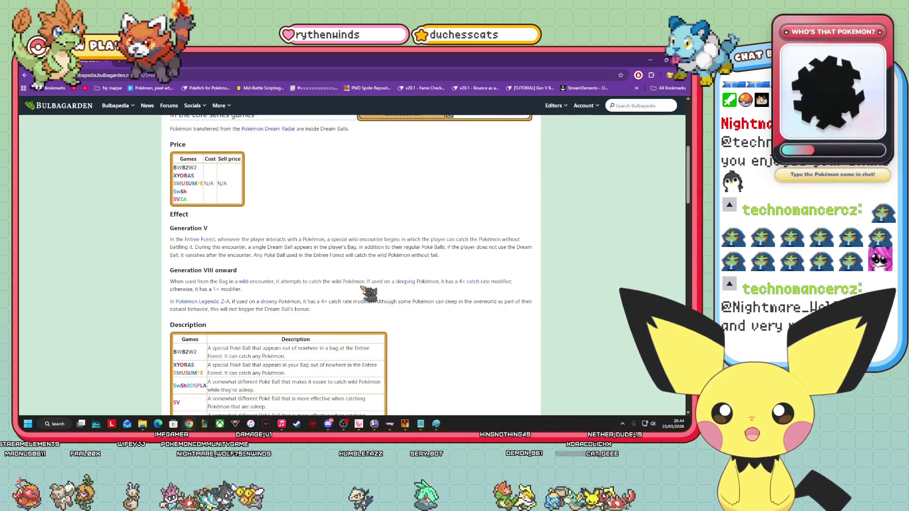
scroll(361, 287, down, 1)
drag(171, 204, 353, 219)
click(353, 219)
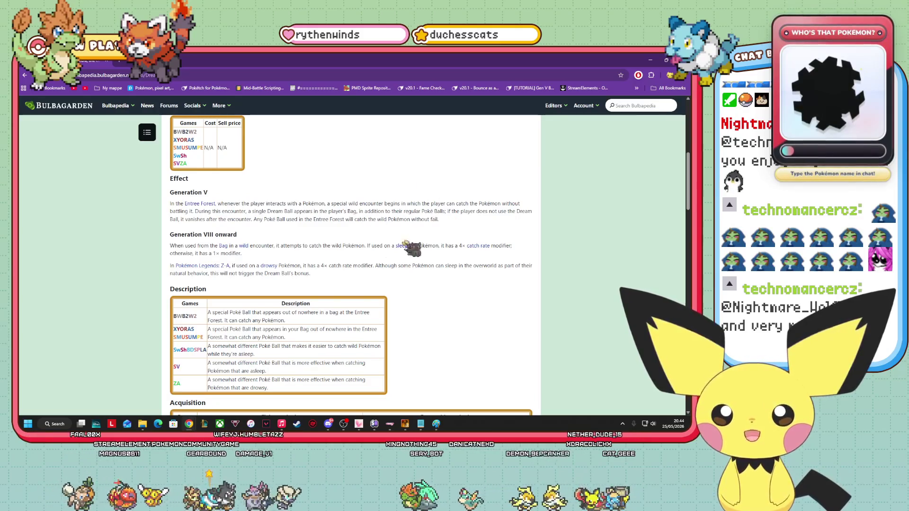
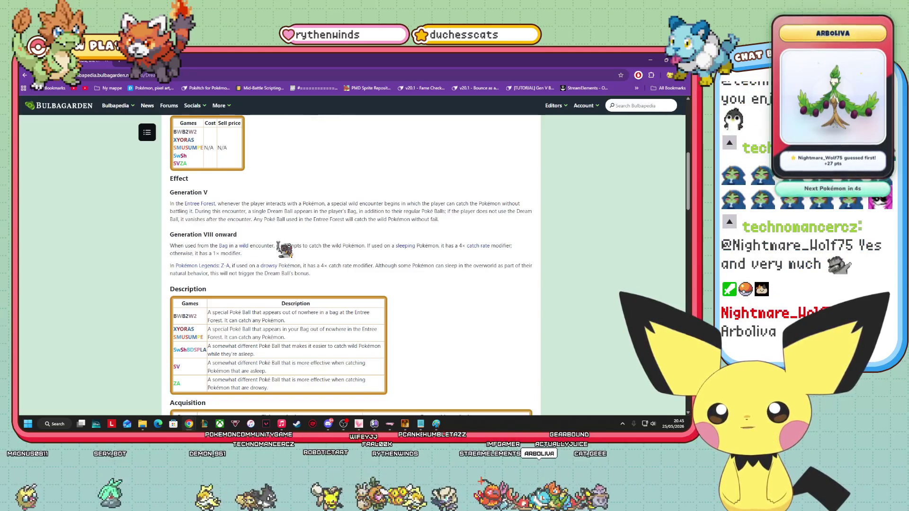
Highlight the Dream Ball's 'If used on a sleeping Pokémon' condition, then go back to the Items graphics folder.
drag(367, 246, 439, 246)
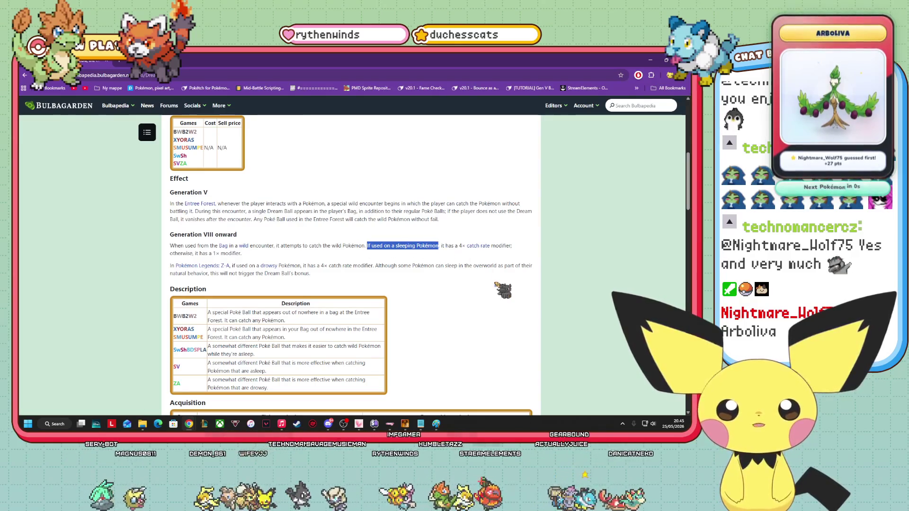
click(496, 285)
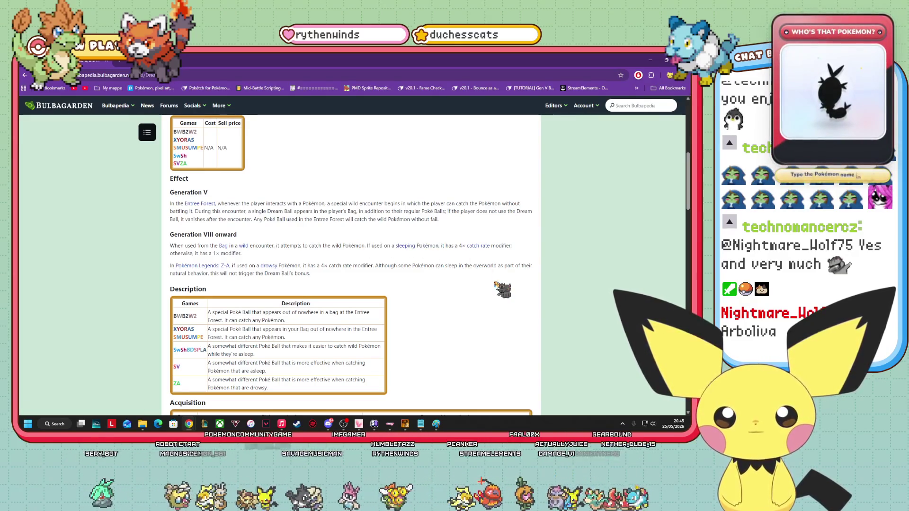
click(651, 60)
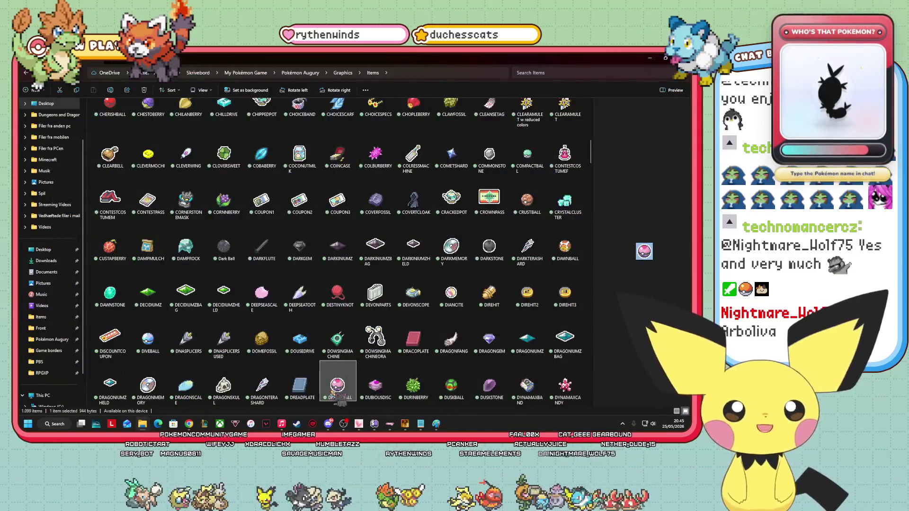
key(Right)
key(Right)
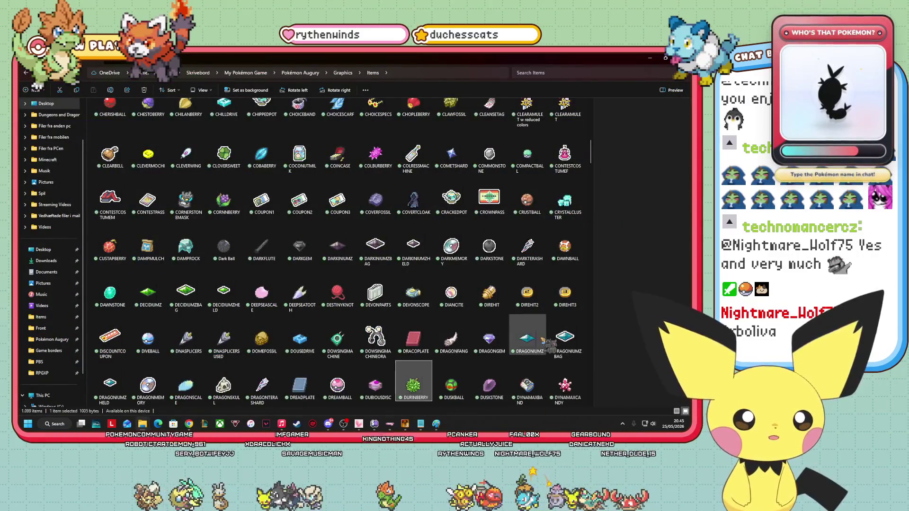
scroll(526, 303, down, 3)
key(Right)
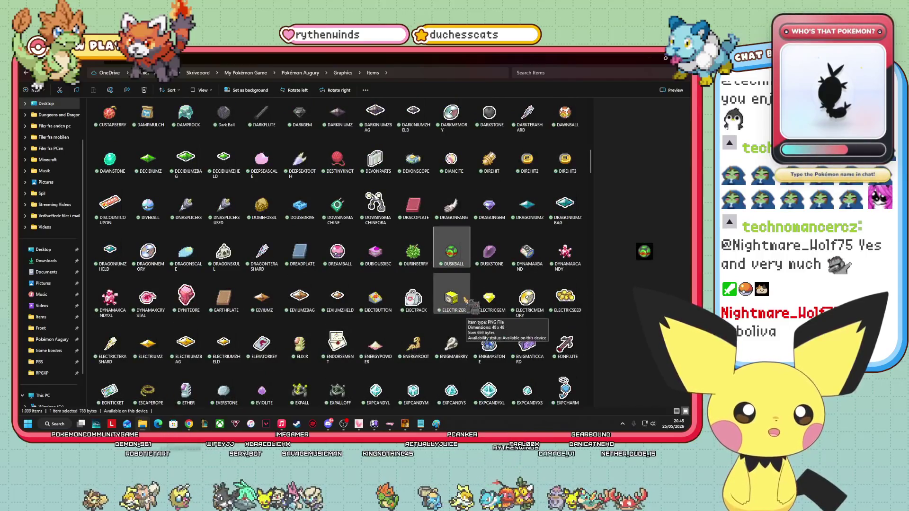
key(Right)
key(Right)
key(Right)
key(Right)
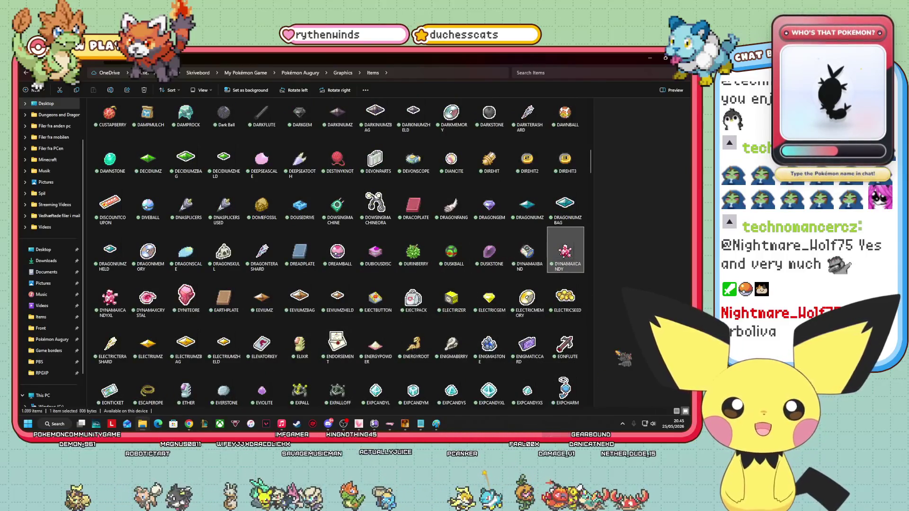
key(Right)
key(Right)
key(Right)
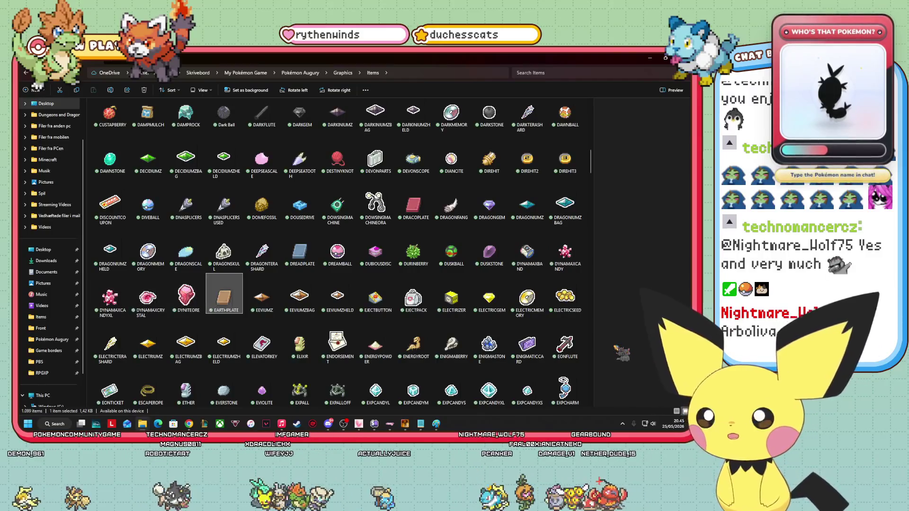
key(Right)
key(Right)
key(Right)
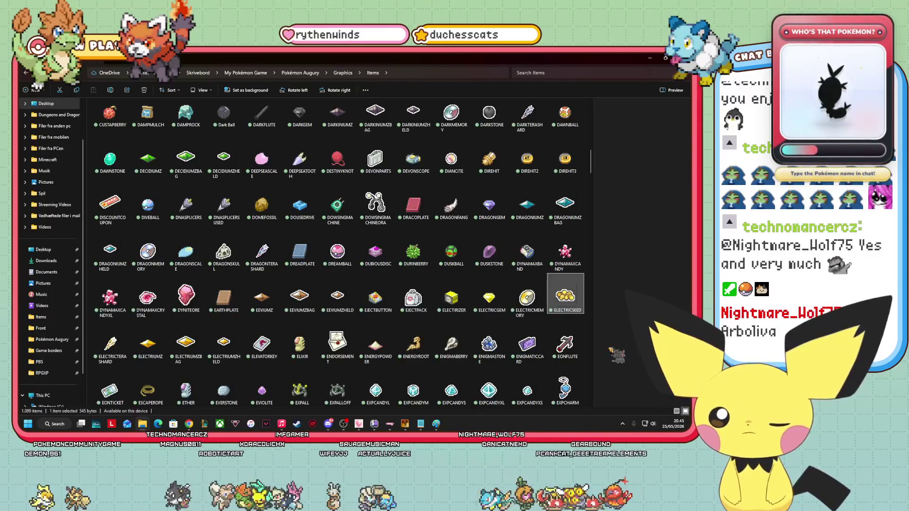
key(Right)
key(Right)
key(Right)
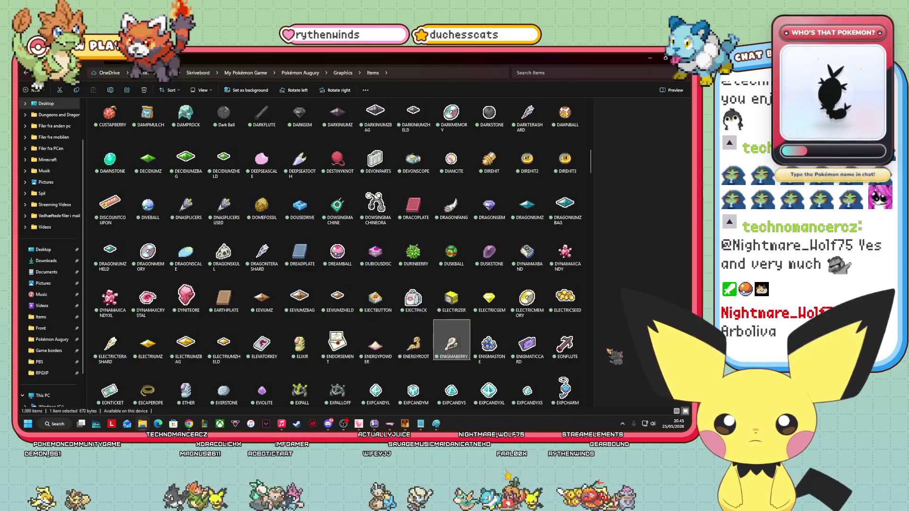
key(Right)
key(Right)
key(Right)
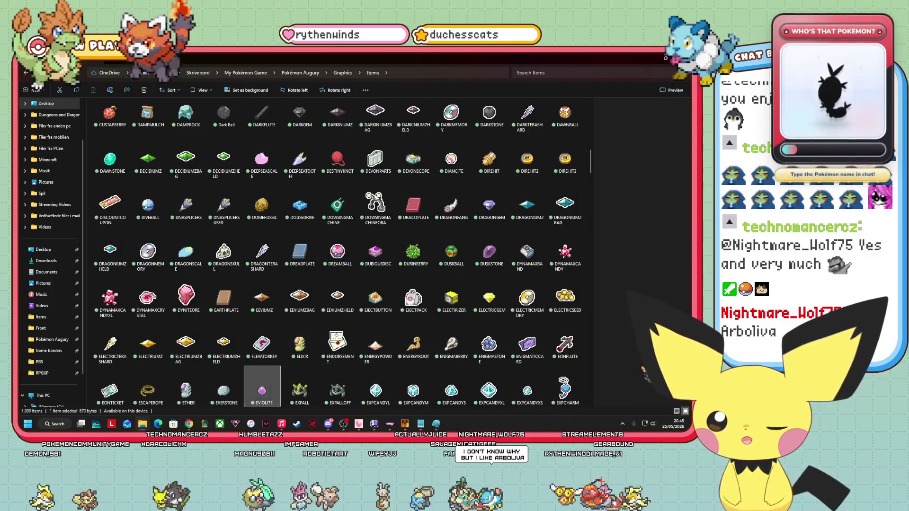
key(Right)
key(Right)
key(Right)
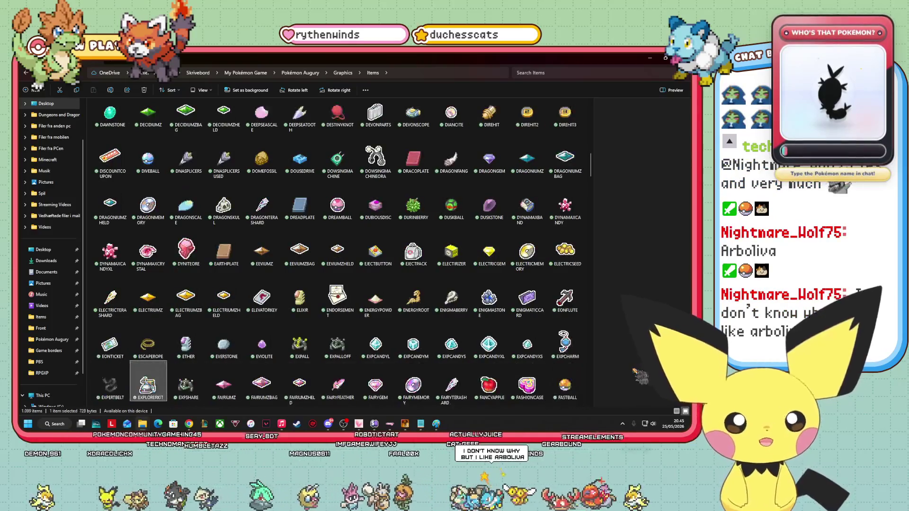
key(Right)
key(Right)
key(Right)
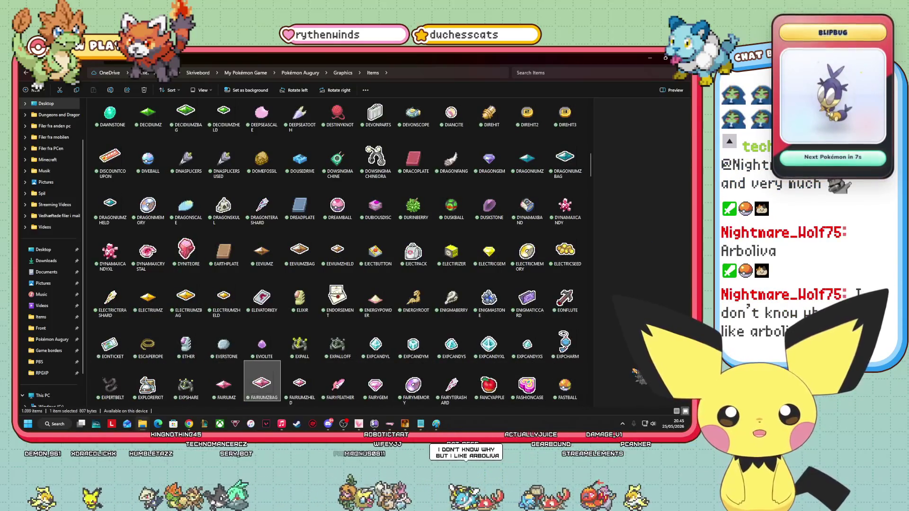
key(Right)
key(Right)
key(Right)
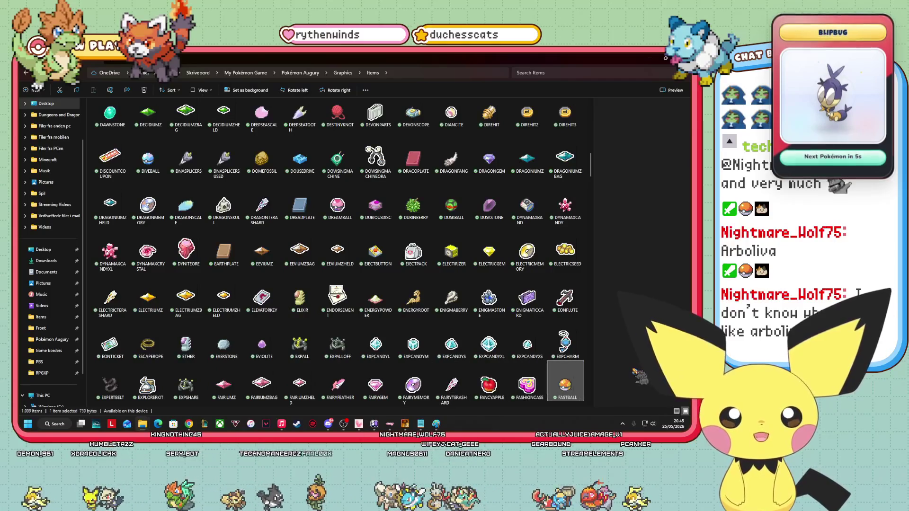
key(Right)
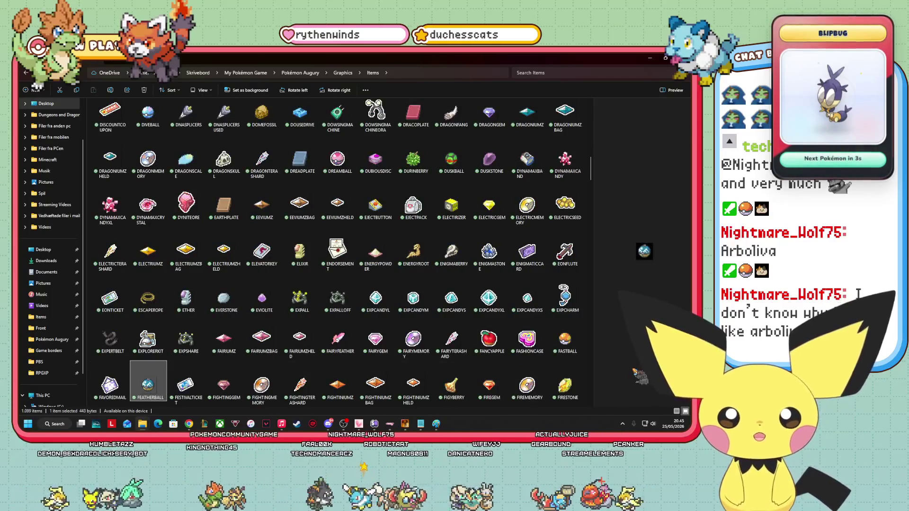
key(Right)
key(Right)
key(Right)
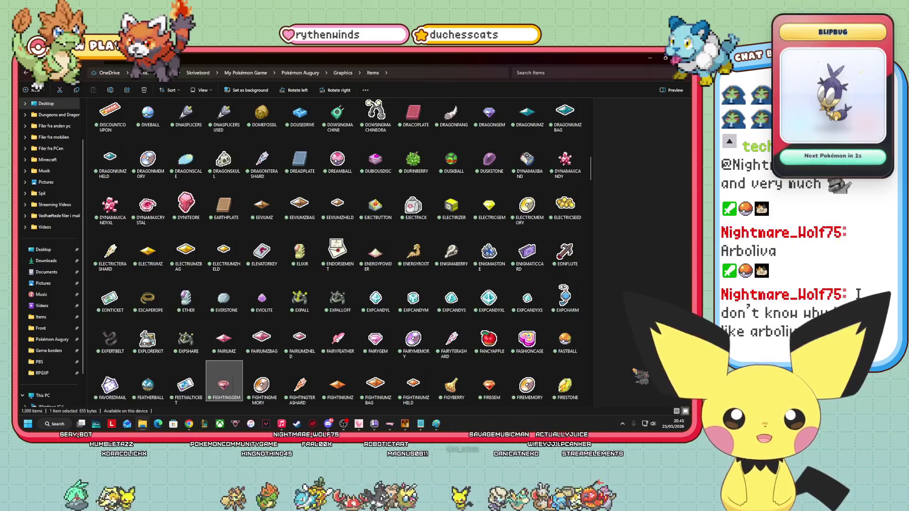
key(Right)
key(Right)
key(Right)
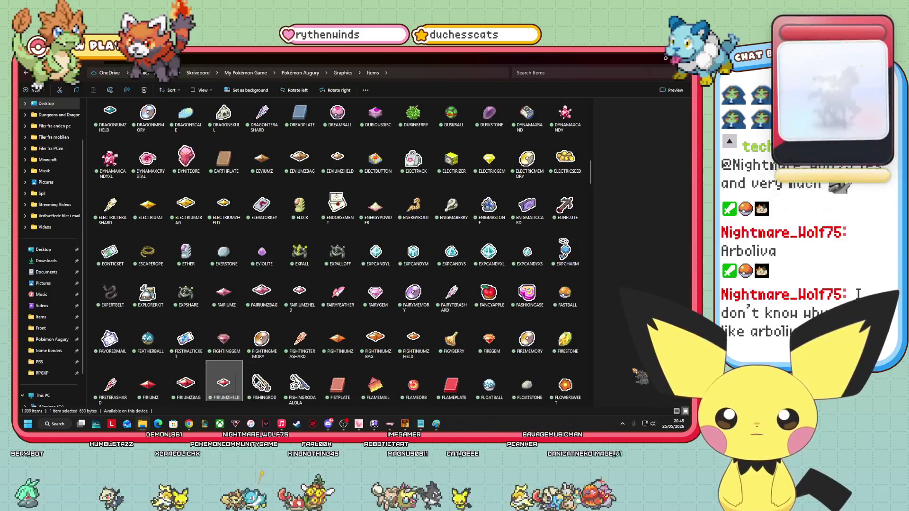
key(Right)
key(Right)
key(Right)
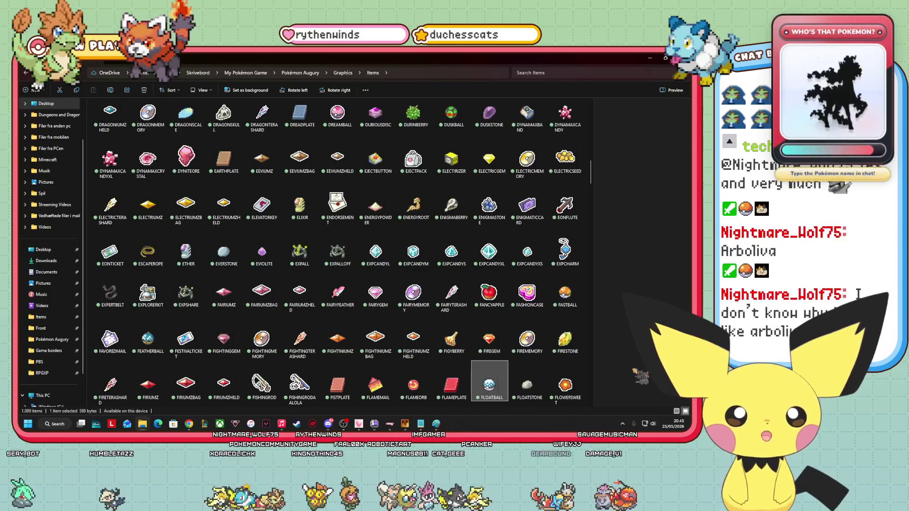
key(Right)
key(Right)
key(Right)
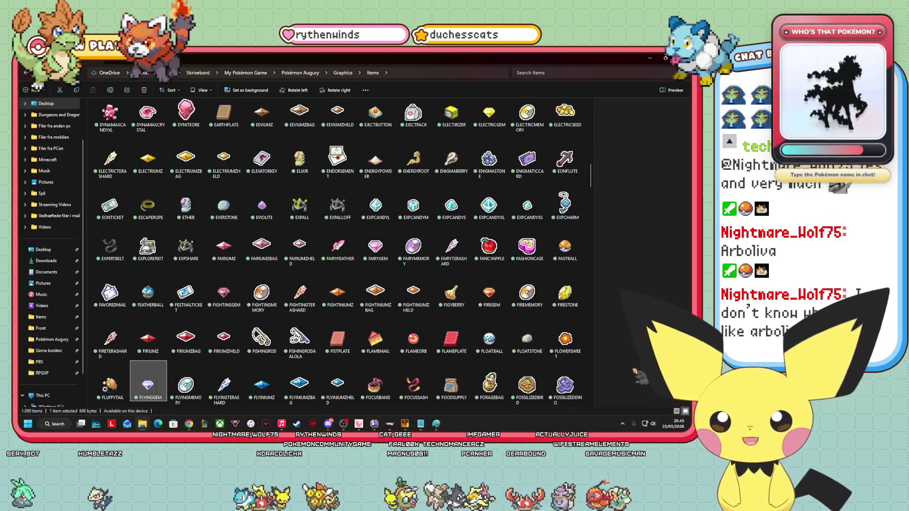
key(Right)
key(Right)
key(Right)
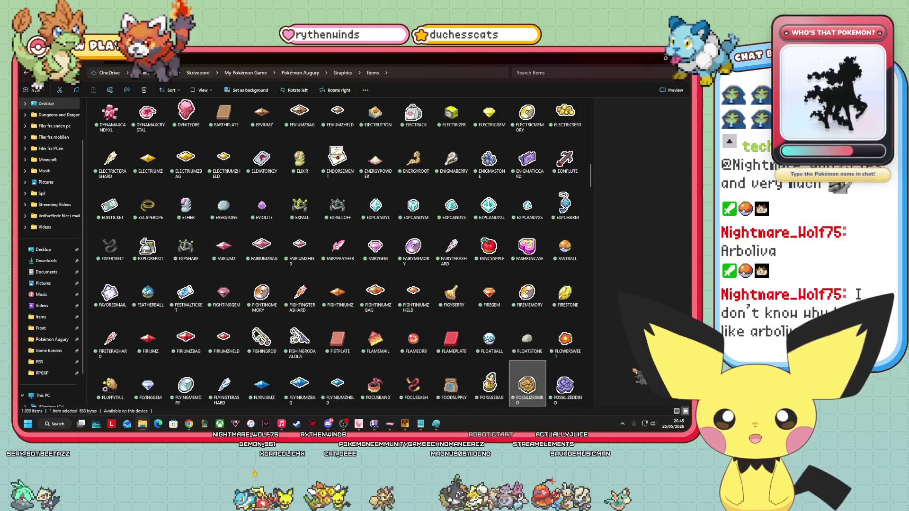
key(Right)
key(Right)
key(Right)
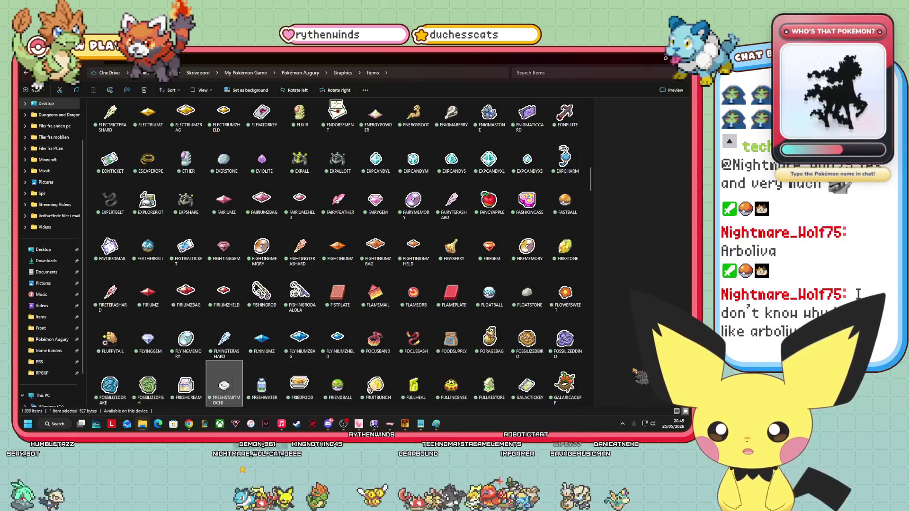
key(Right)
key(Right)
key(Left)
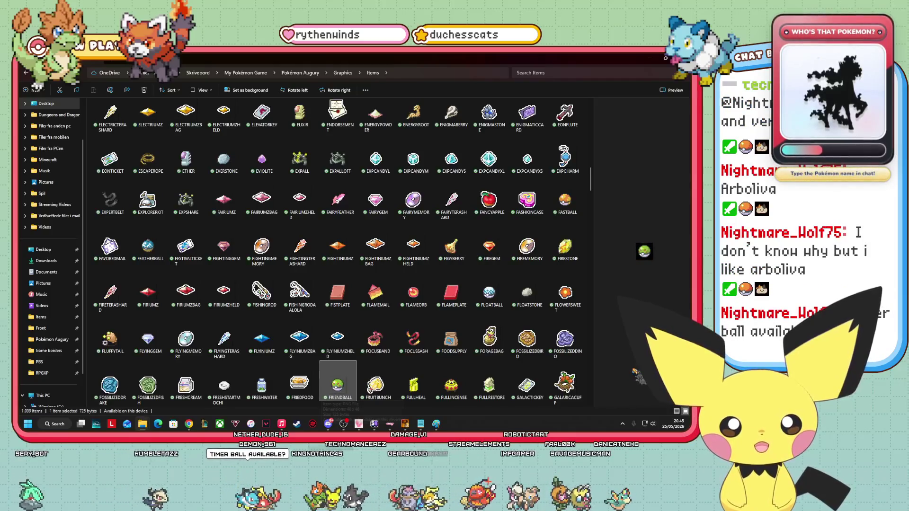
Browse the Items icons from GALARICATWIG past GUARDSPEC and HEARTMAIL up to LOVEBALL.
key(Right)
key(Right)
key(Right)
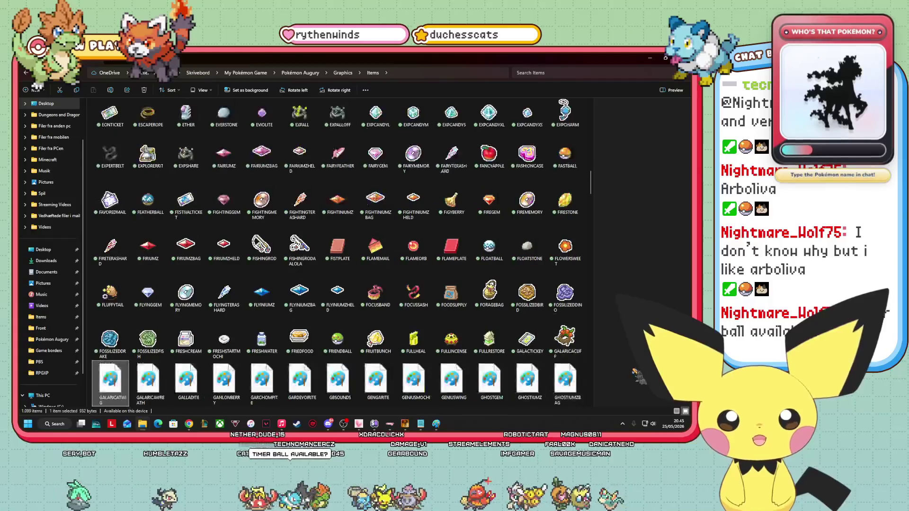
key(Right)
key(Right)
key(Right)
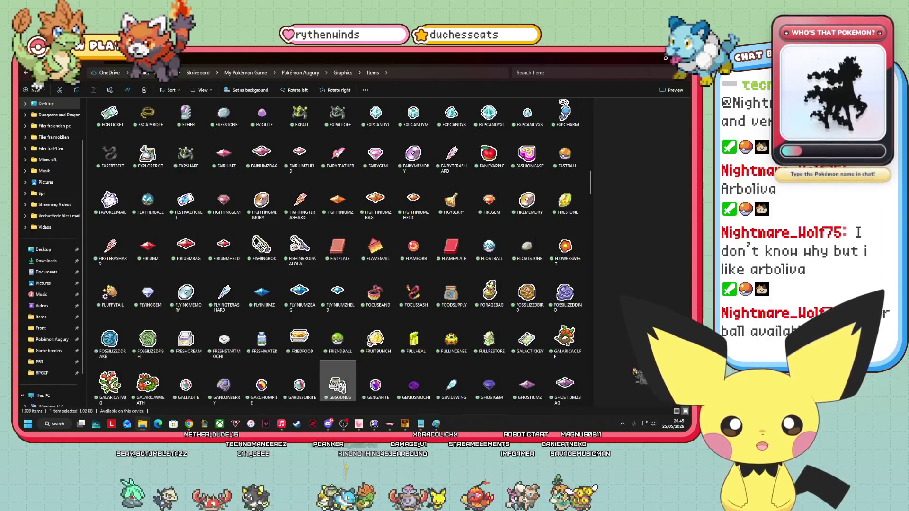
key(Right)
key(Right)
key(Right)
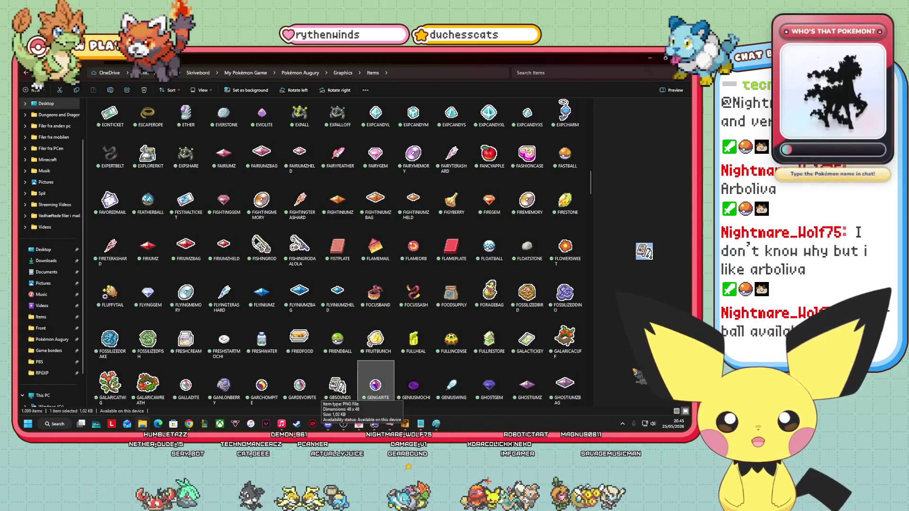
key(Right)
key(Right)
key(Right)
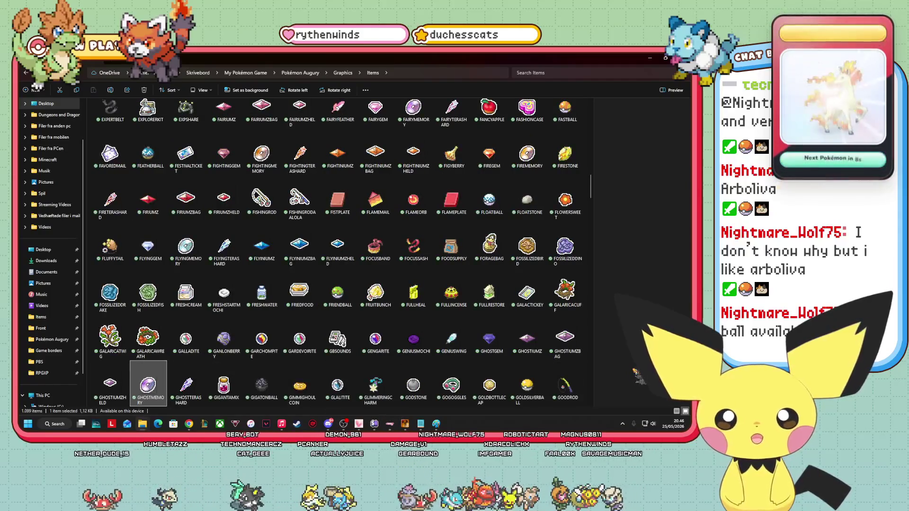
key(Right)
key(Right)
key(Right)
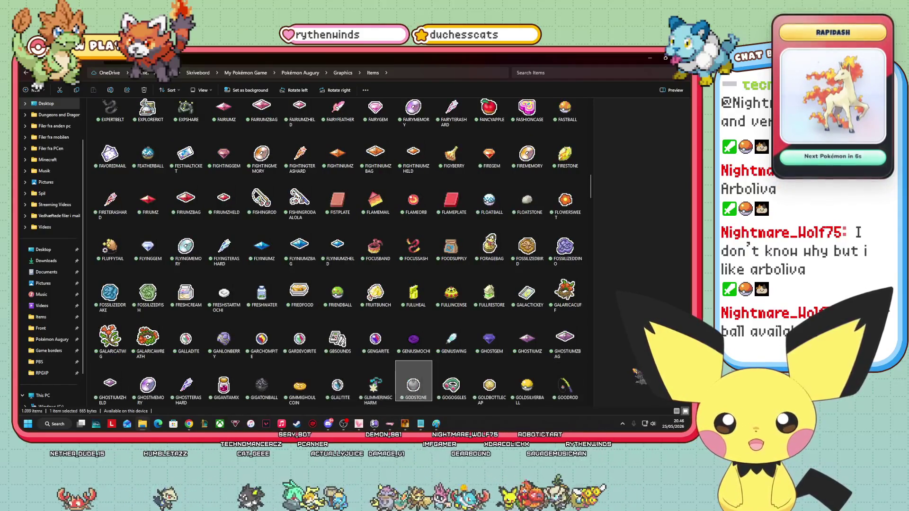
key(Right)
key(Right)
key(Right)
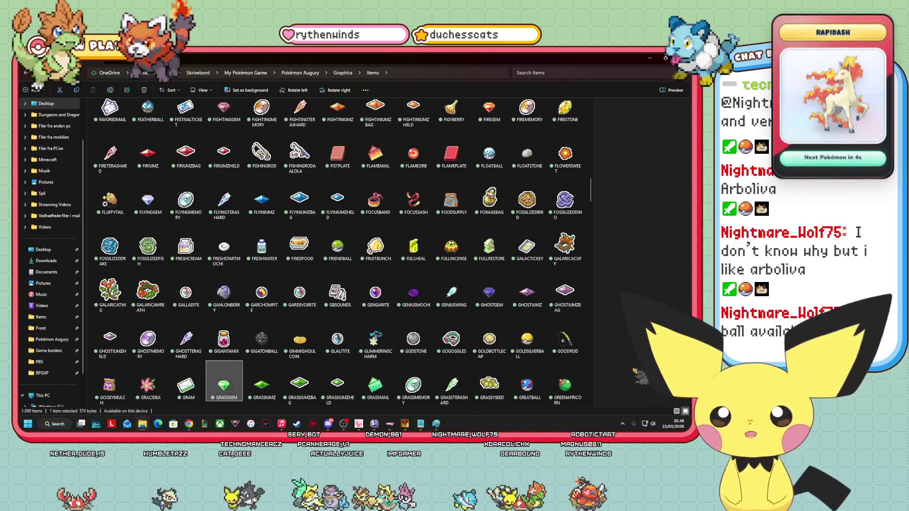
key(Right)
key(Right)
key(Right)
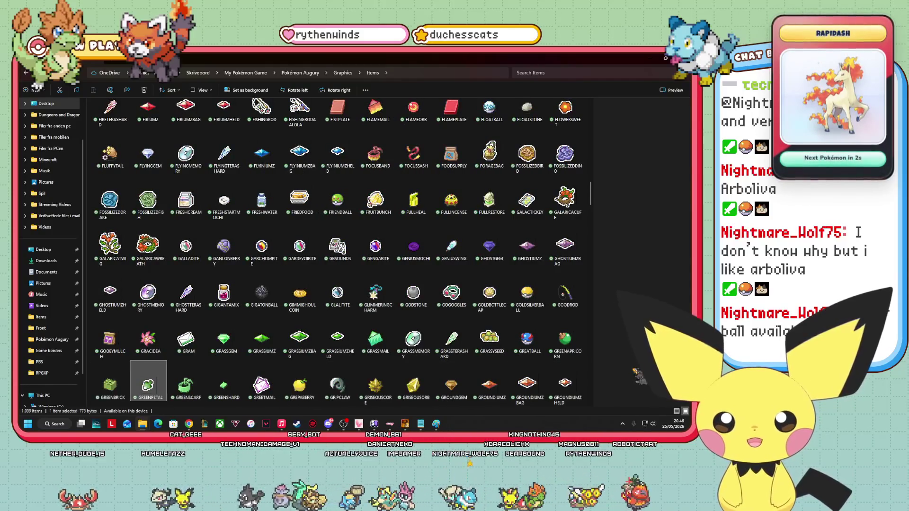
key(Right)
key(Right)
key(Right)
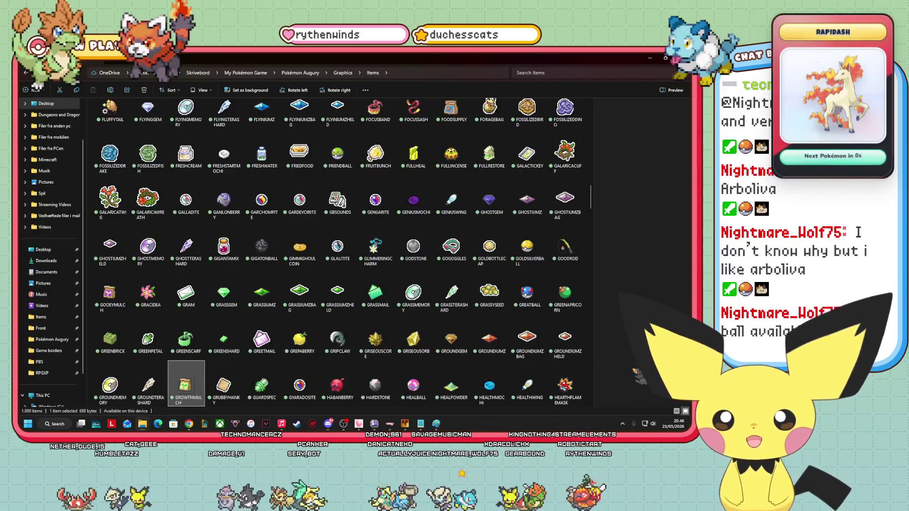
key(Right)
key(Right)
key(Right)
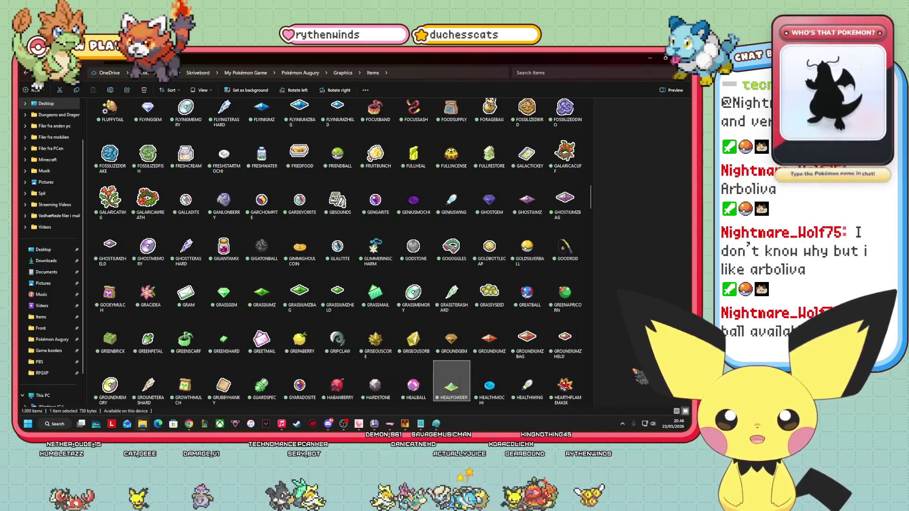
key(Right)
key(Right)
key(Right)
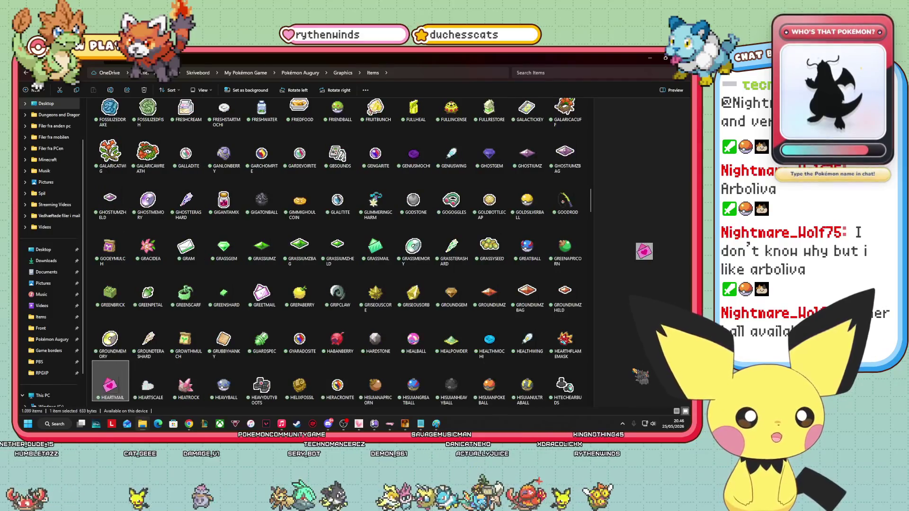
key(Right)
key(Right)
key(Right)
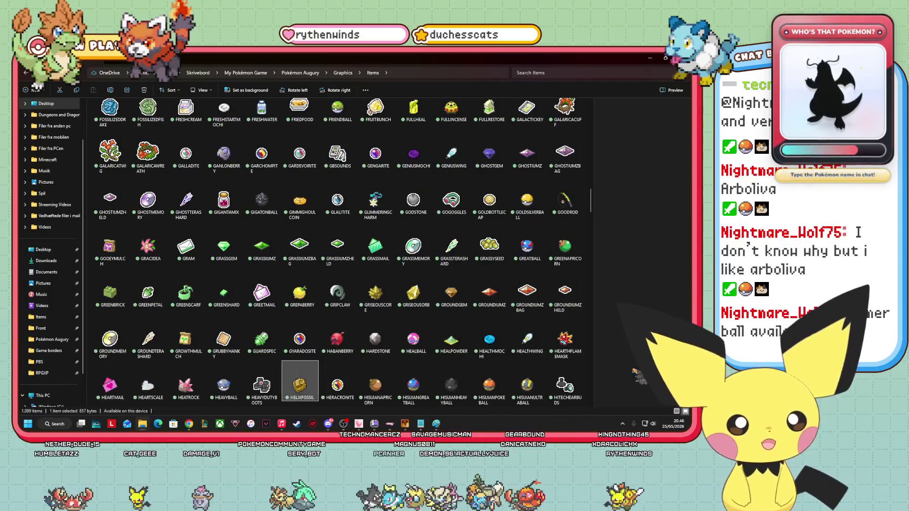
key(Right)
key(Right)
key(Right)
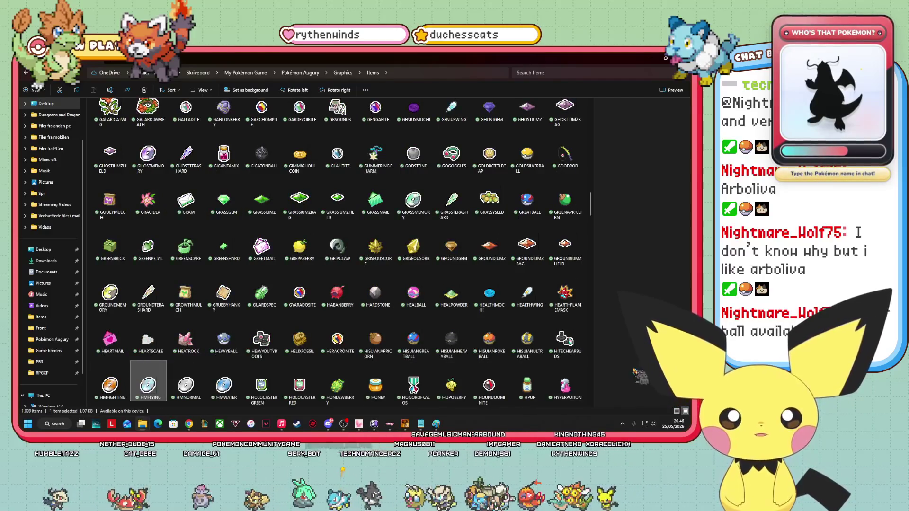
key(Right)
key(Right)
key(Right)
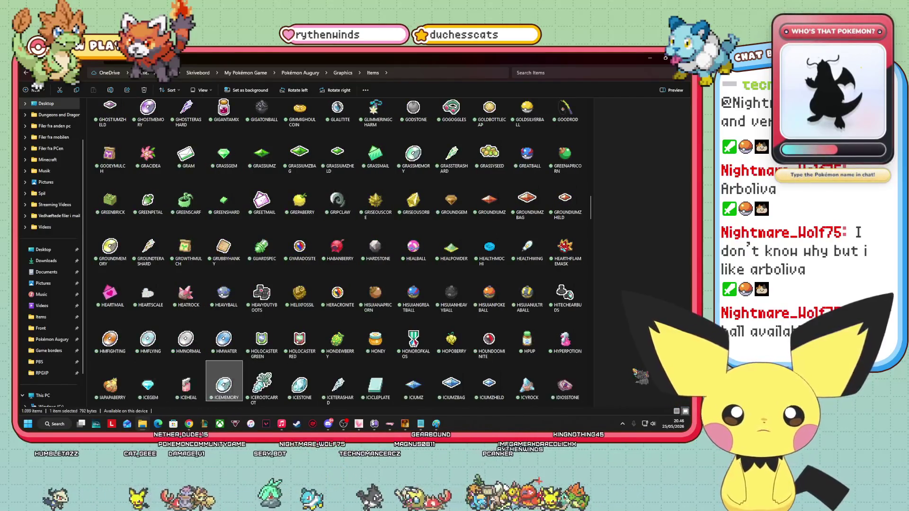
key(Right)
key(Right)
key(Right)
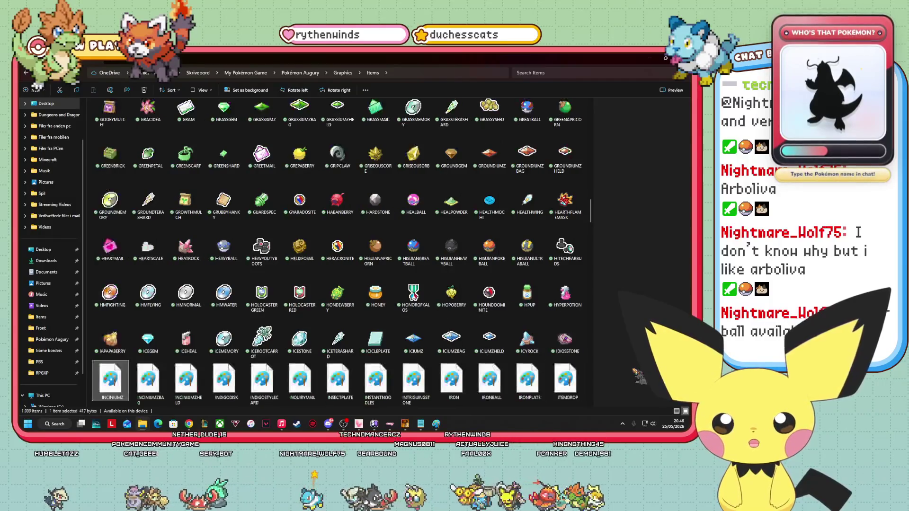
key(Right)
key(Right)
key(Right)
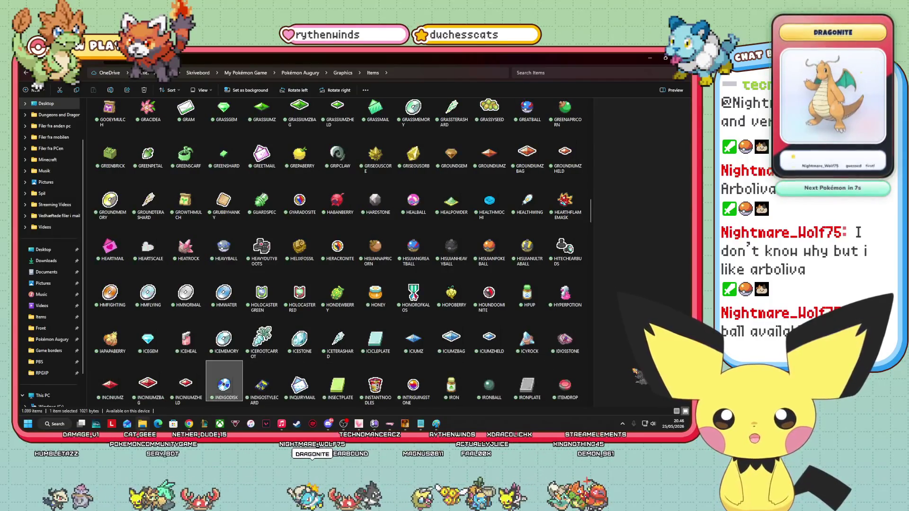
key(Right)
key(Right)
key(Right)
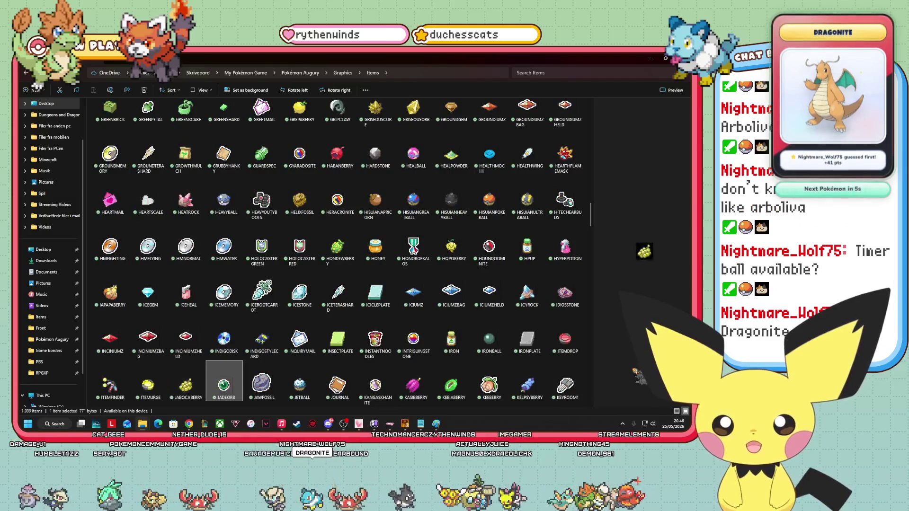
key(Right)
key(Right)
key(Right)
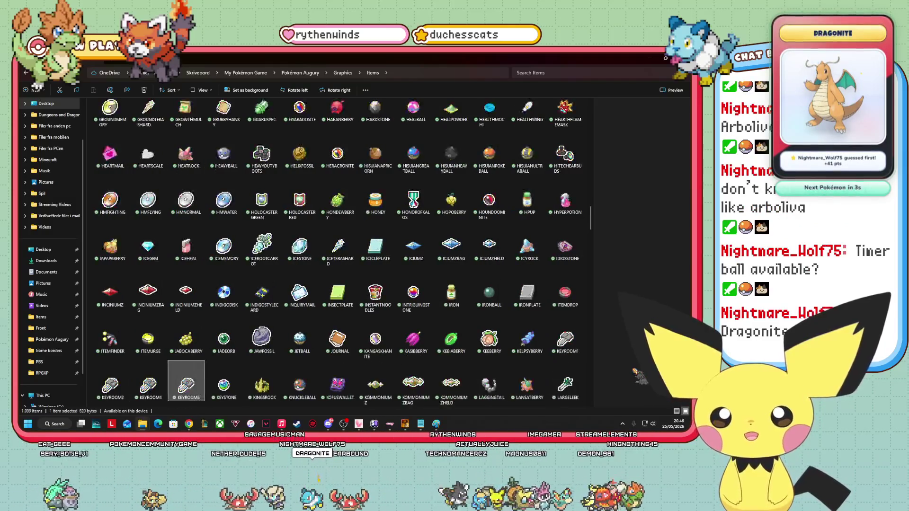
key(Right)
key(Right)
key(Right)
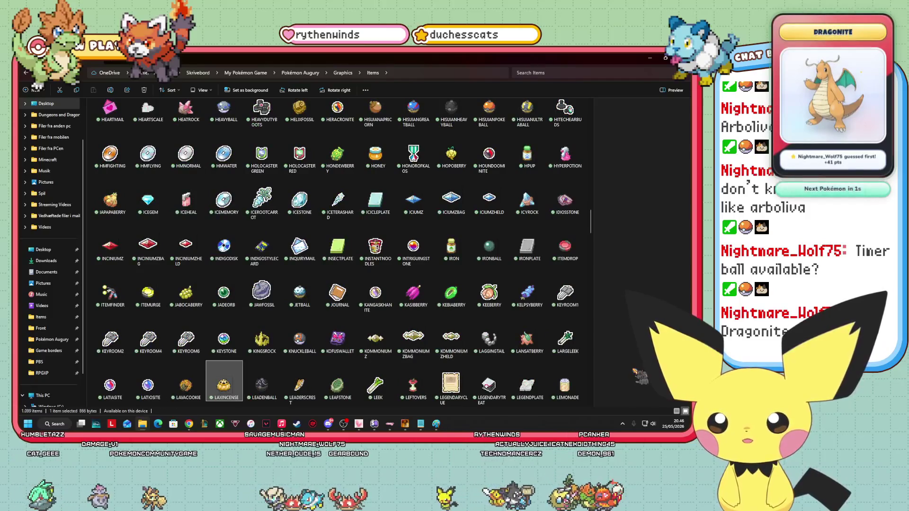
key(Right)
key(Right)
key(Right)
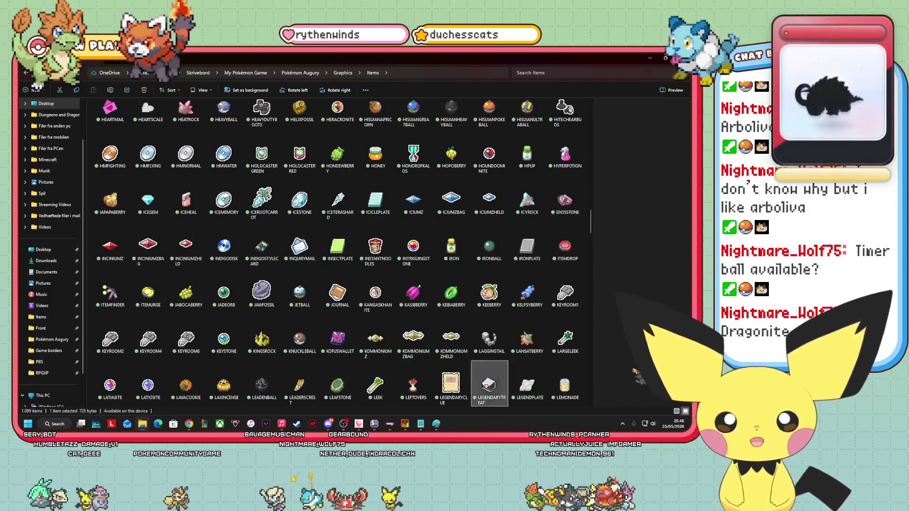
key(Right)
key(Right)
key(Right)
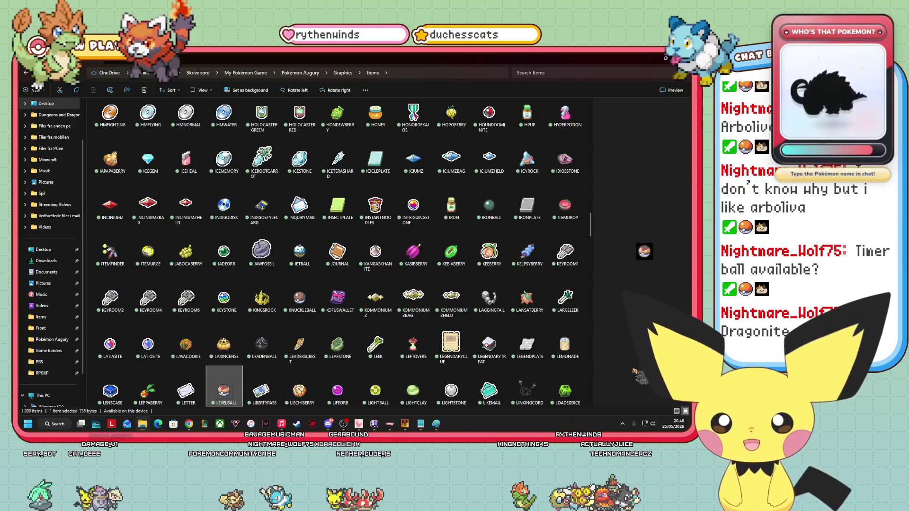
key(Right)
key(Right)
key(Right)
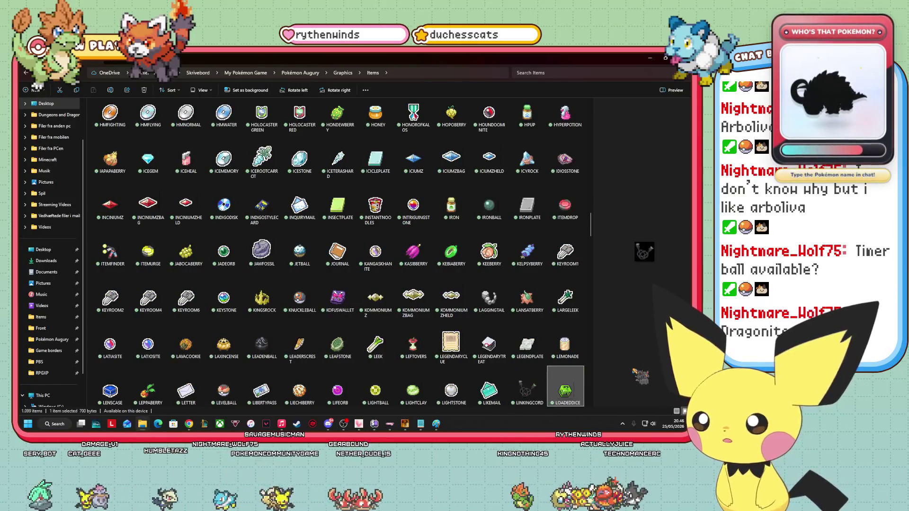
key(Right)
key(Right)
key(Right)
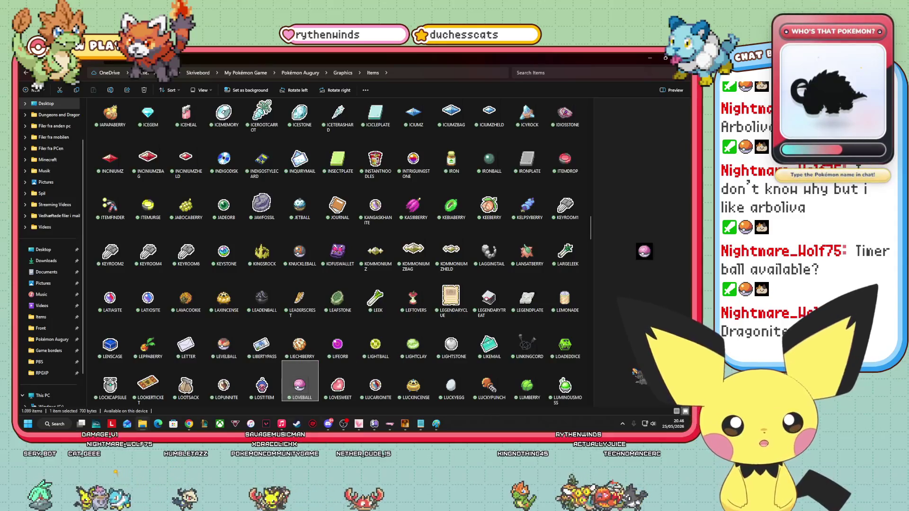
Look on into the machine disc icons, then preview LOVEBALL and return to the trainer file.
key(Right)
key(Right)
key(Right)
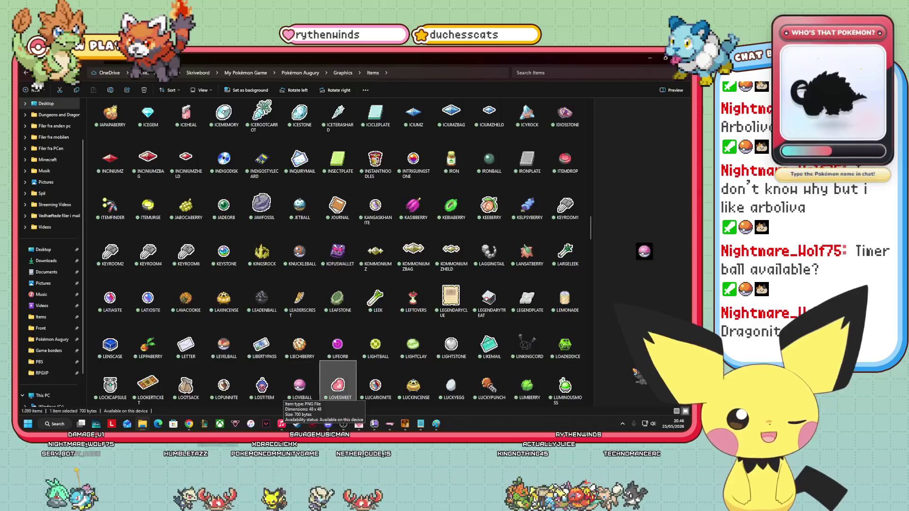
key(Right)
key(Right)
key(Right)
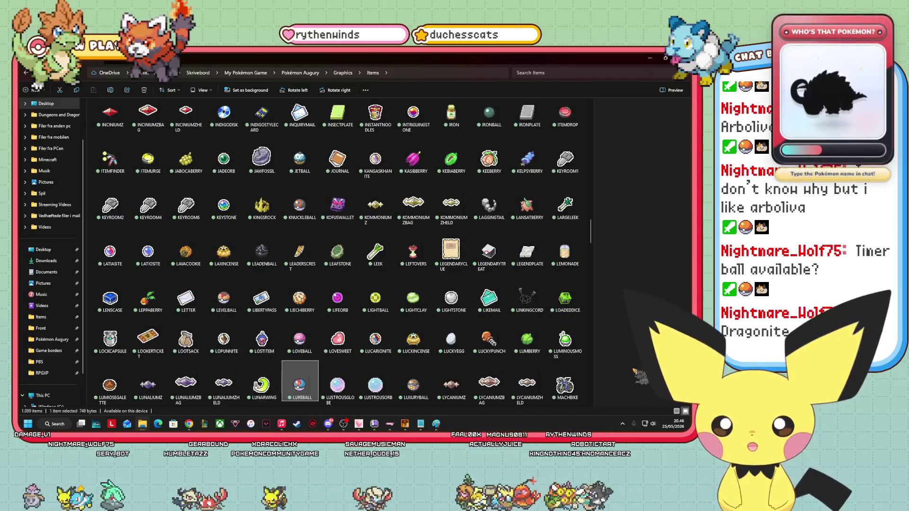
key(Right)
key(Right)
key(Right)
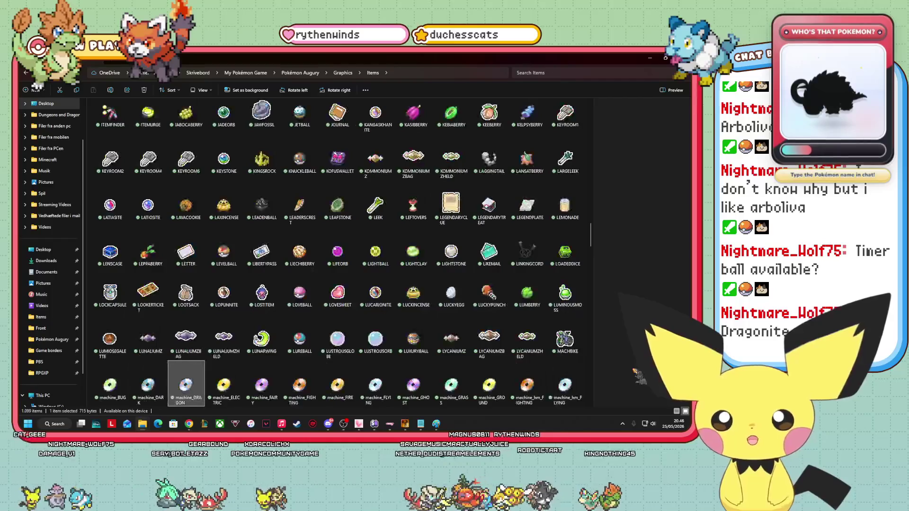
key(Right)
key(Right)
key(Right)
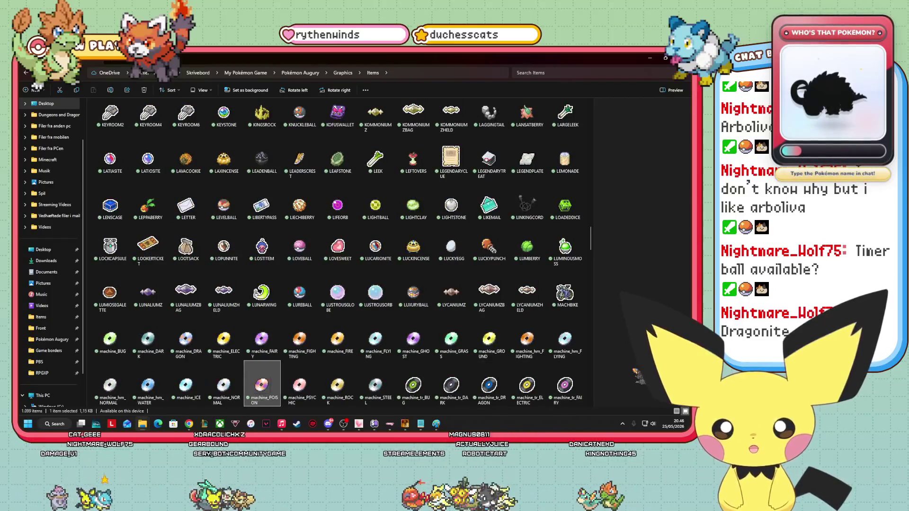
key(Right)
key(Right)
key(Right)
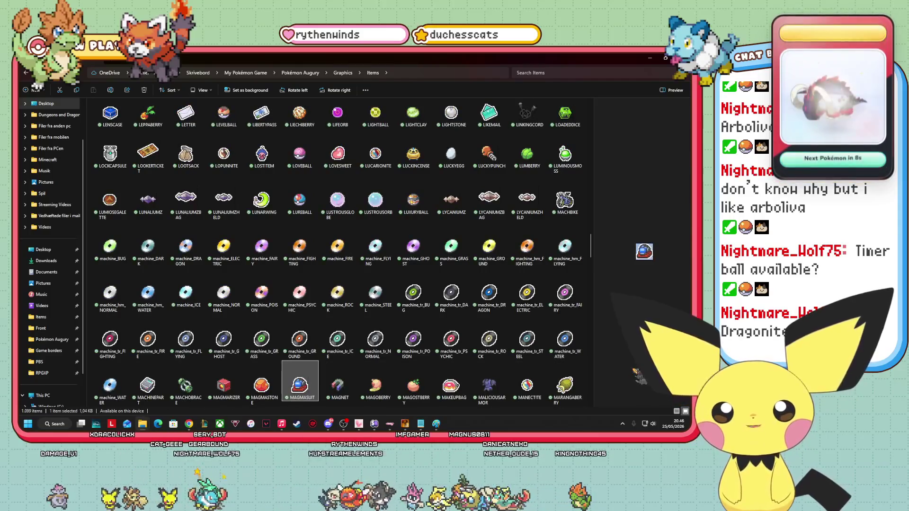
click(300, 153)
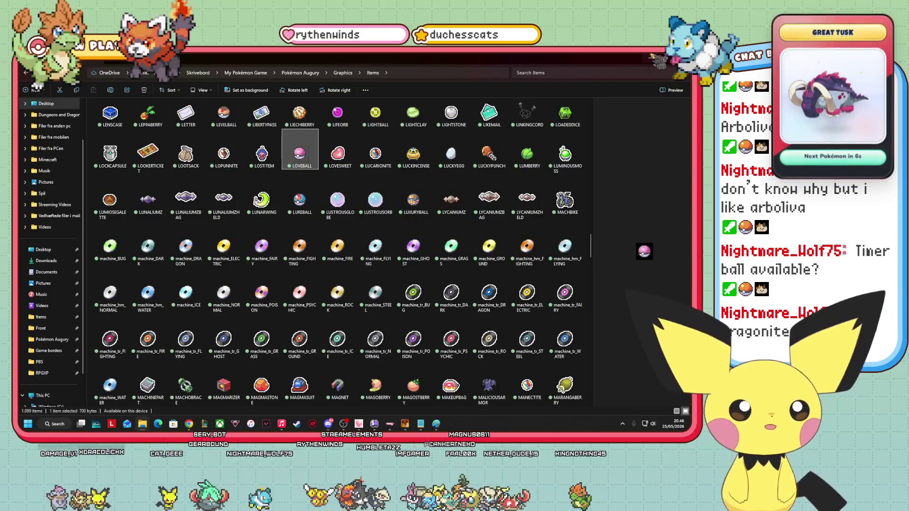
click(651, 57)
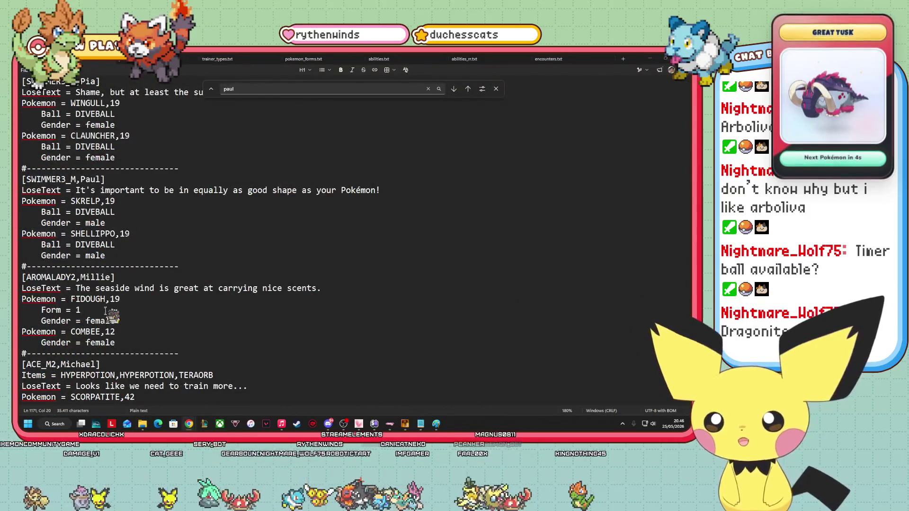
Add 'Ball = LOVEBALL' under FIDOUGH's gender line and open a blank line after COMBEE,12.
click(131, 316)
key(Return)
text(Ball = L)
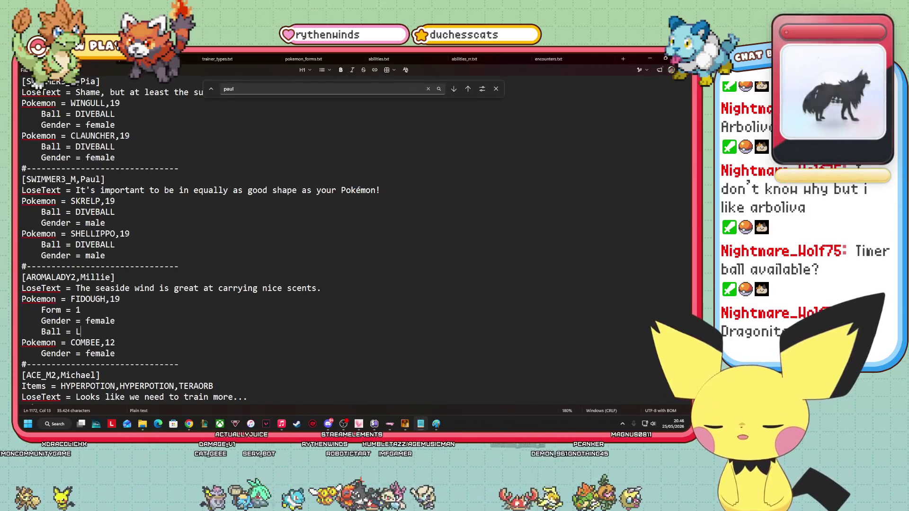
text(OVEBALL)
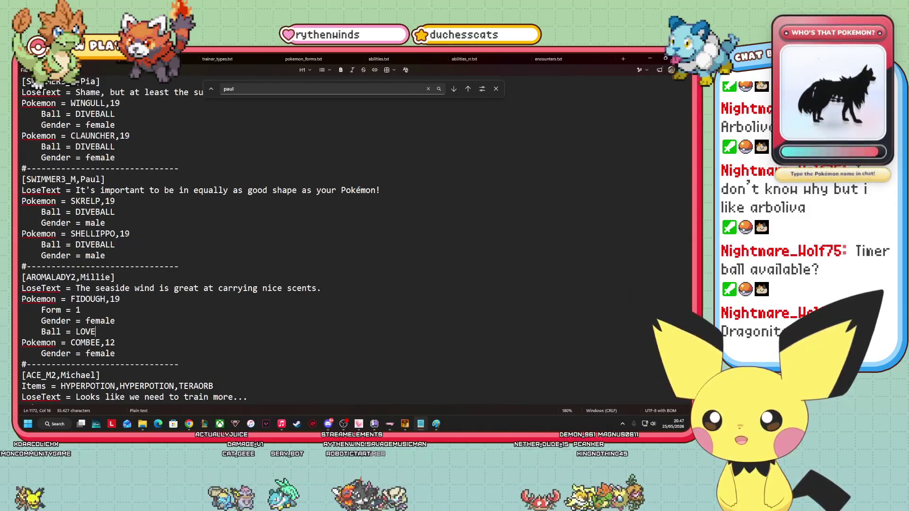
key(Down)
key(Return)
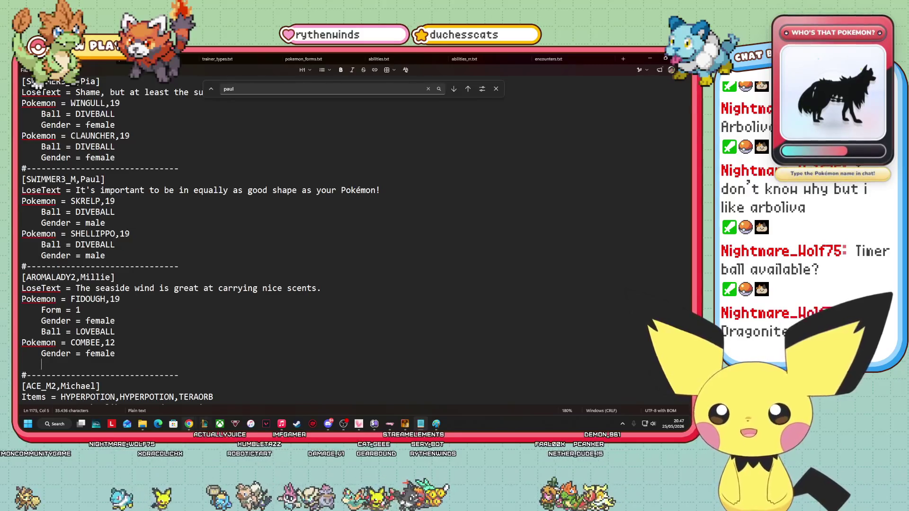
click(132, 345)
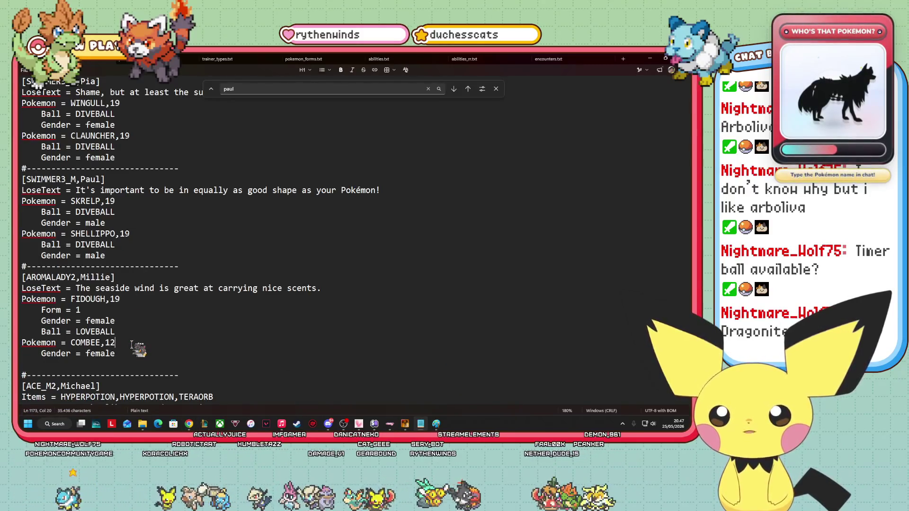
mouse_move(226, 421)
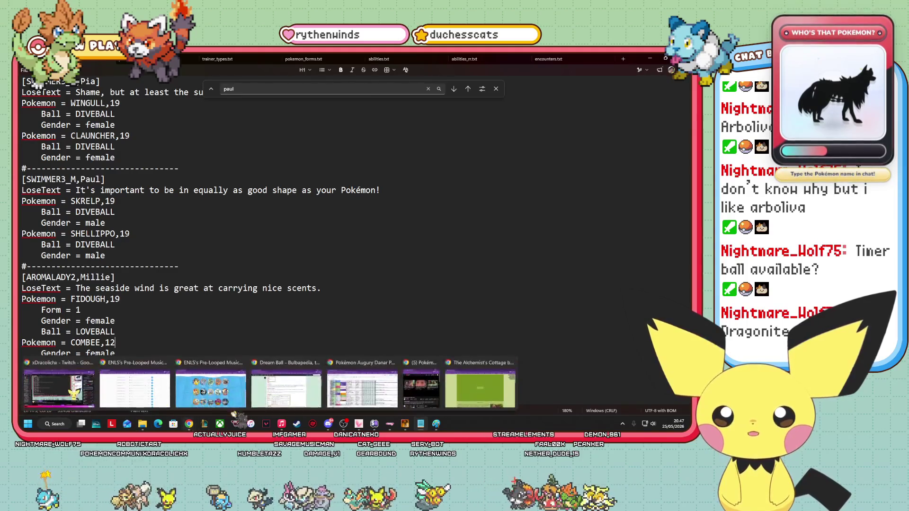
click(334, 379)
Find Shroomish in the Danar Pokédex sheet: Grass type, evolving into Breloom at level 26.
scroll(181, 350, down, 5)
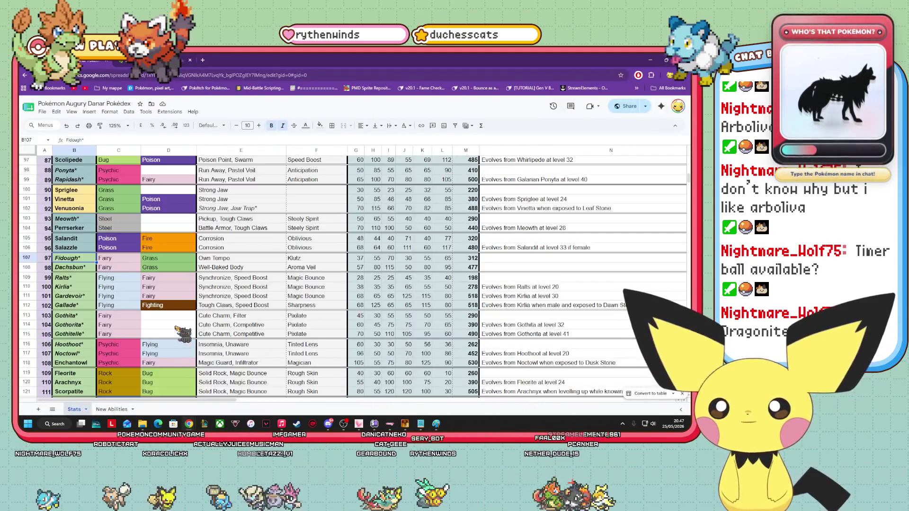
scroll(177, 301, down, 5)
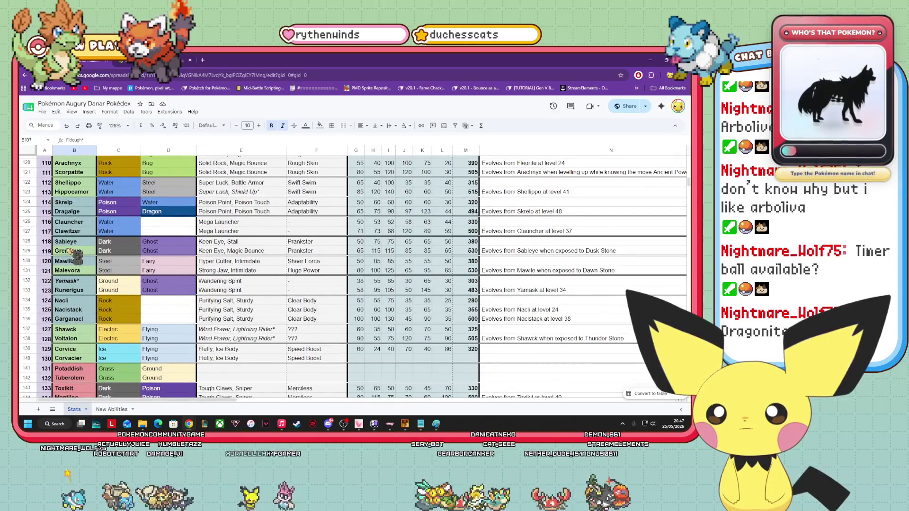
scroll(163, 327, down, 3)
scroll(124, 310, down, 2)
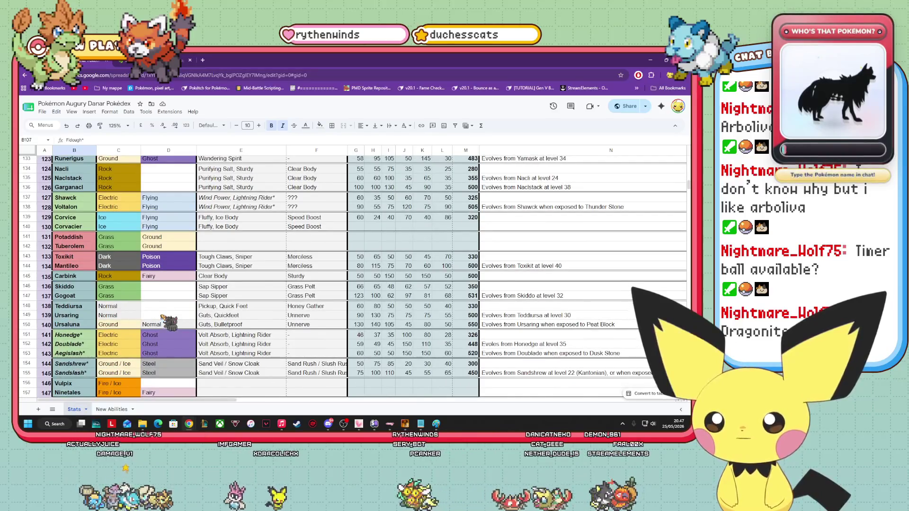
scroll(168, 322, down, 2)
scroll(168, 324, down, 2)
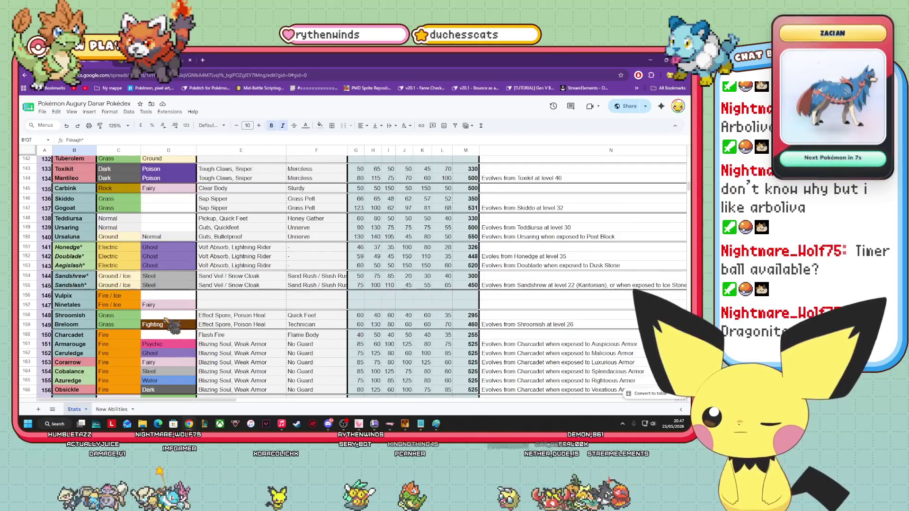
click(71, 316)
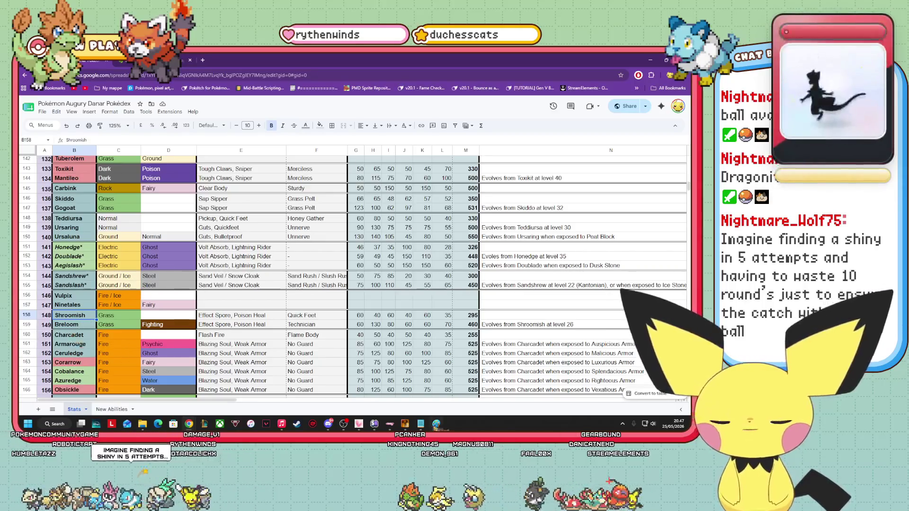
key(alt+Tab)
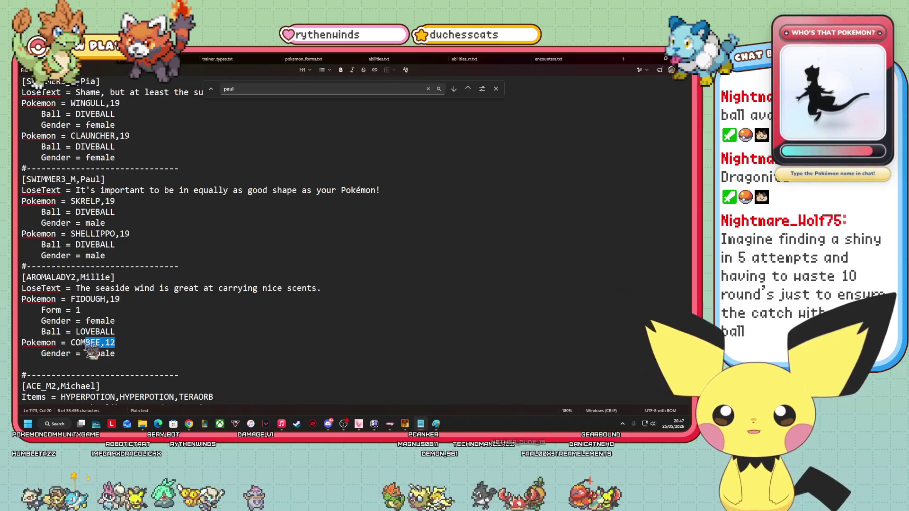
Replace Millie's COMBEE,12 entry with a level 20 female SHROOMISH in the trainers file.
drag(74, 348, 48, 354)
click(128, 342)
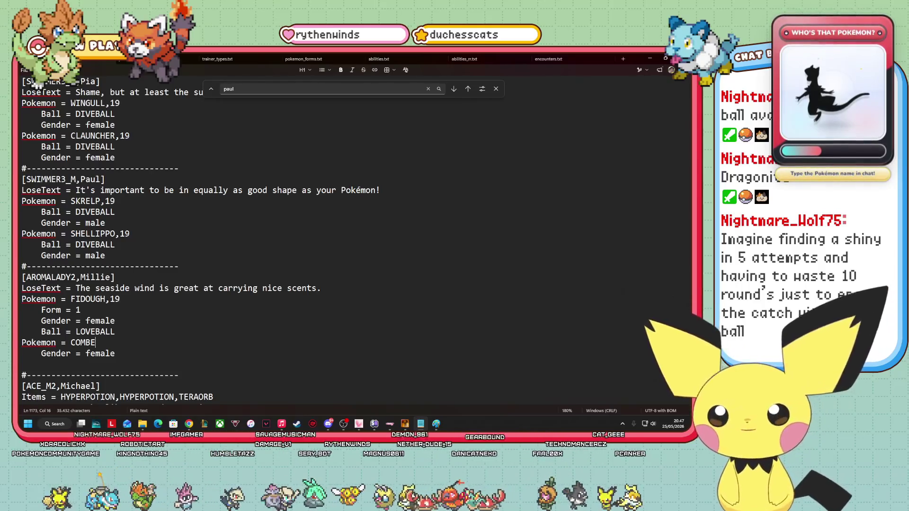
key(BackSpace)
text(SHROOMISH)
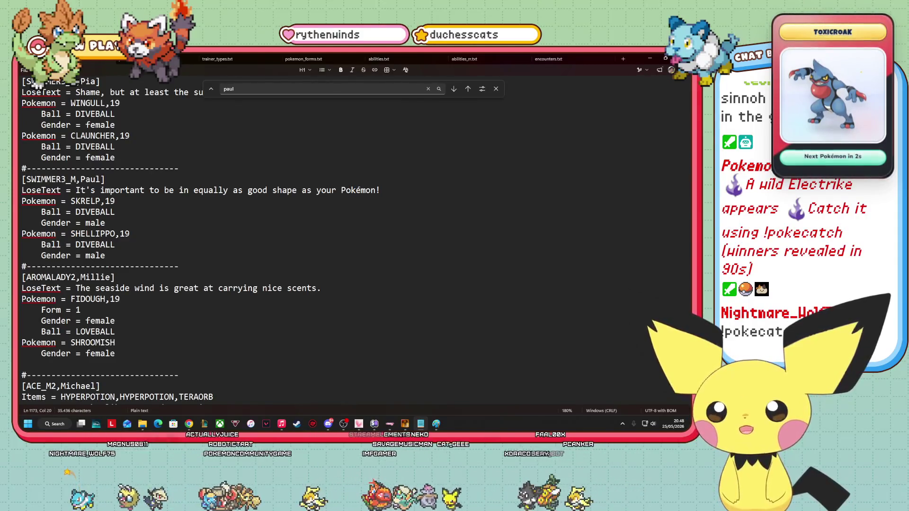
text(,20)
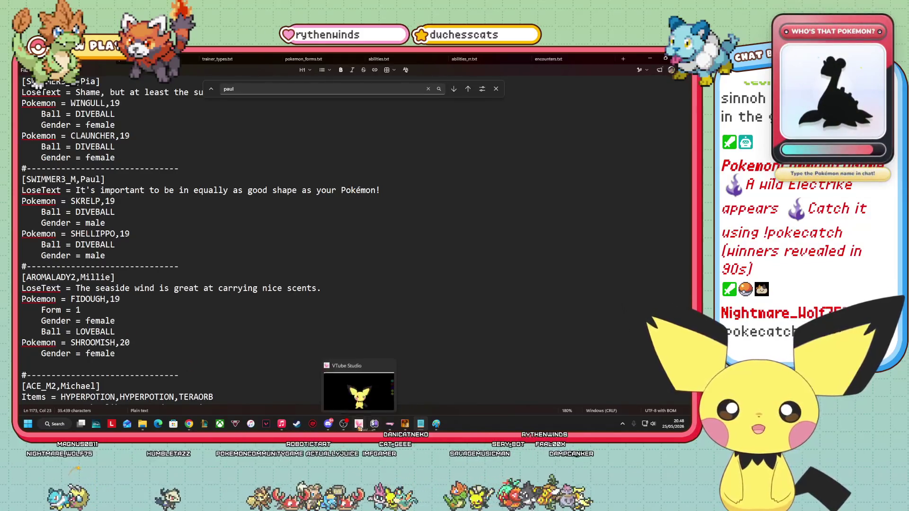
mouse_move(189, 423)
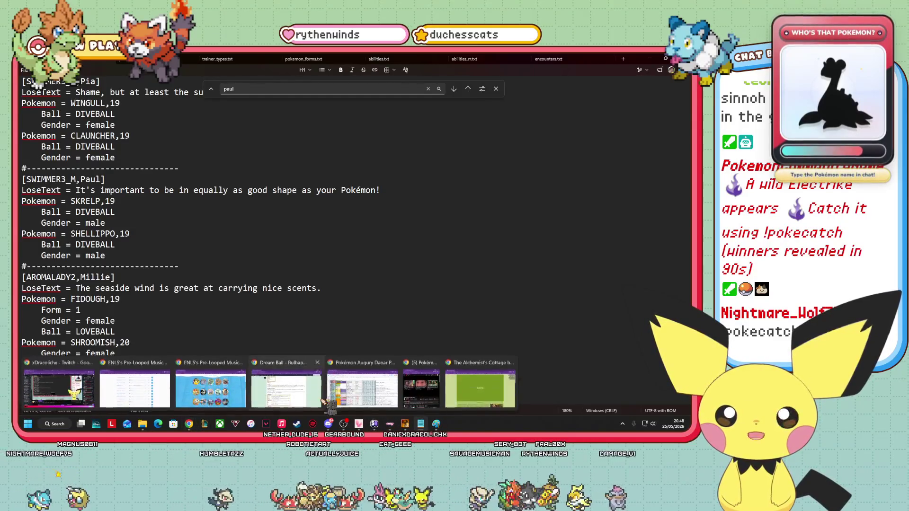
click(191, 374)
Confirm Breloom evolves from Shroomish at level 26, then start a Ball line under Shroomish's gender.
click(598, 325)
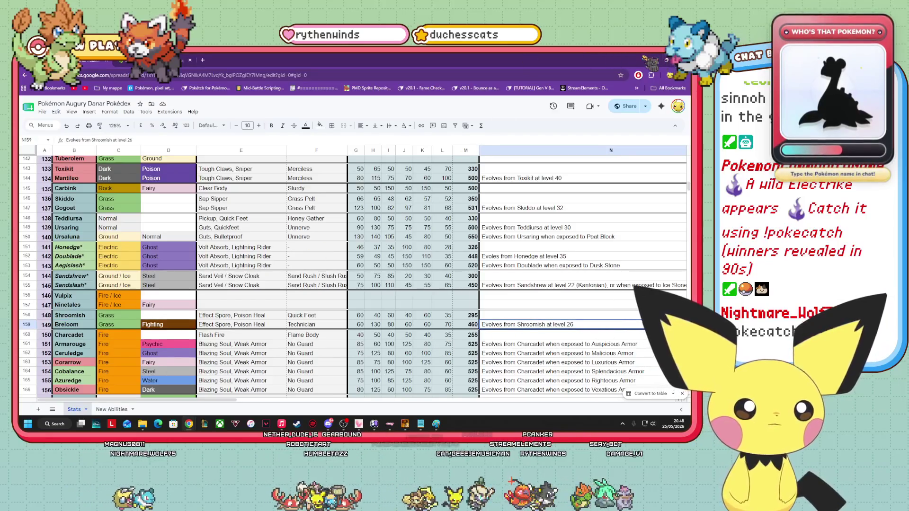
key(alt+Tab)
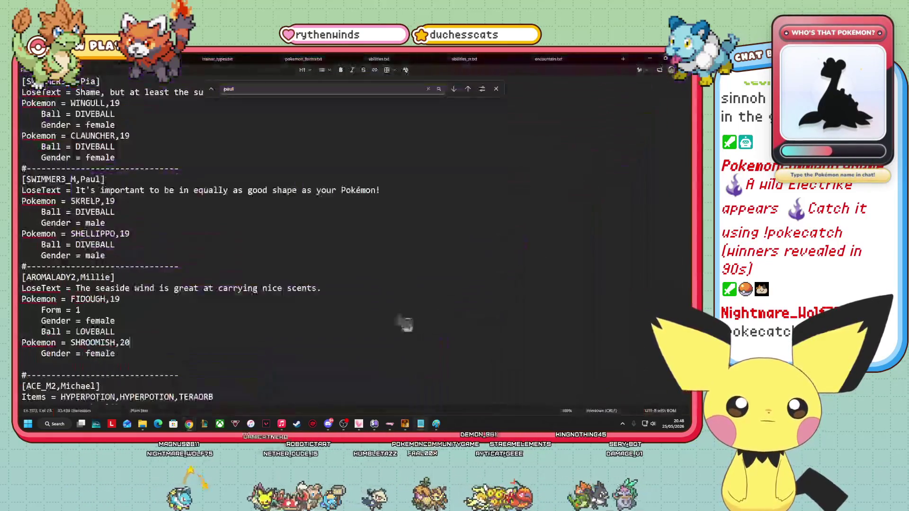
click(61, 363)
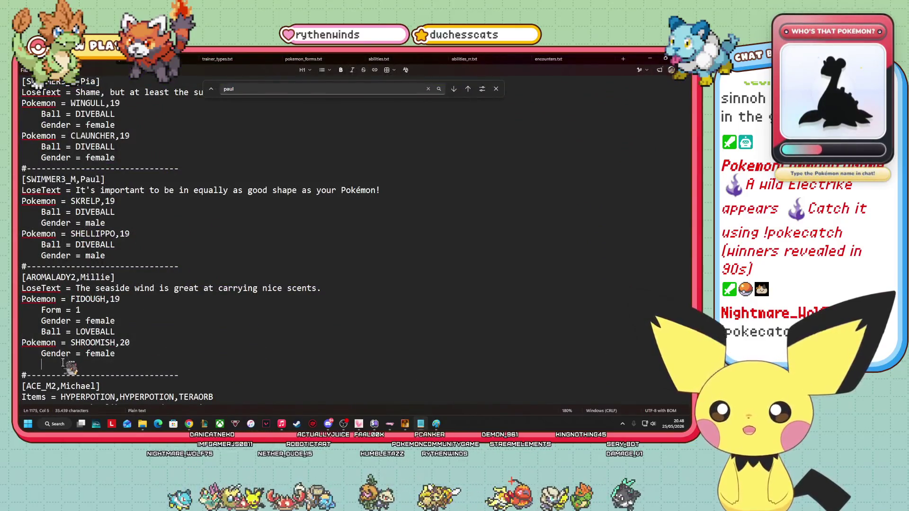
text(Ball = LOVEBALL)
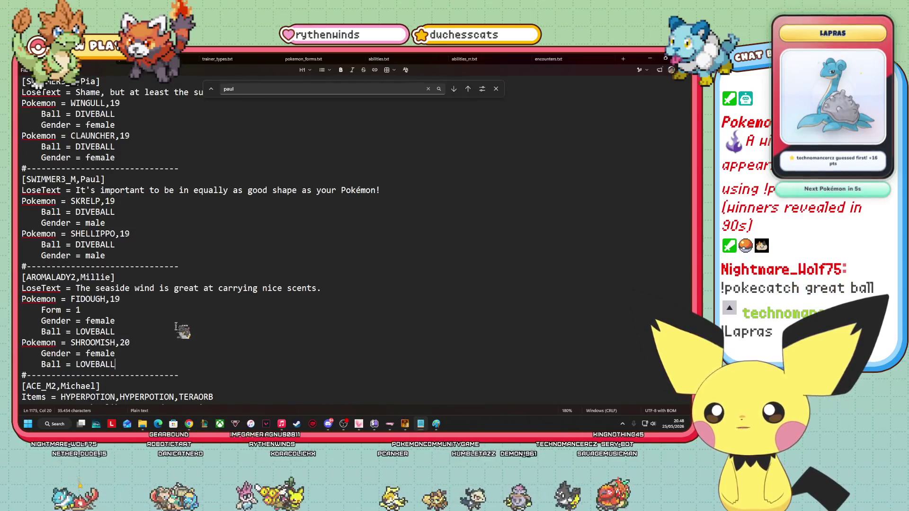
Change the Route 7 trainer event's battle branch script so the opponent is Millie.
click(405, 424)
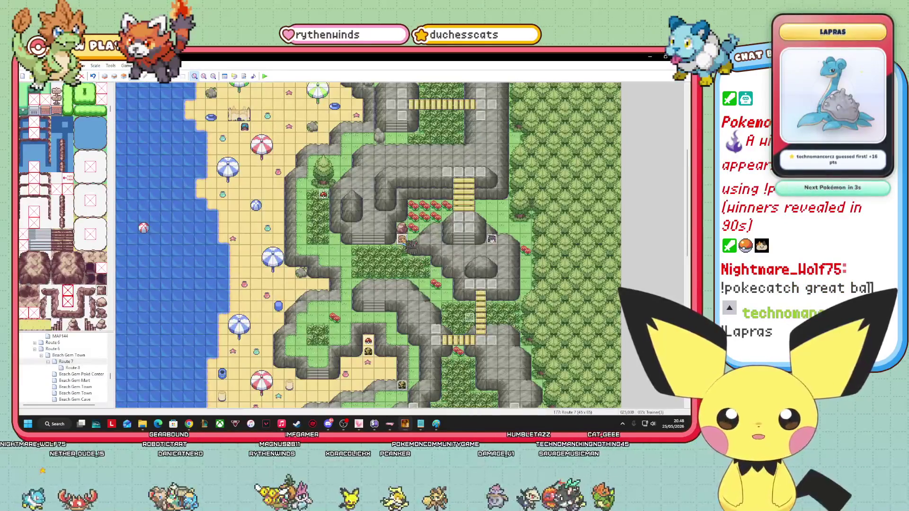
right_click(409, 243)
click(426, 248)
click(429, 187)
right_click(424, 186)
click(436, 216)
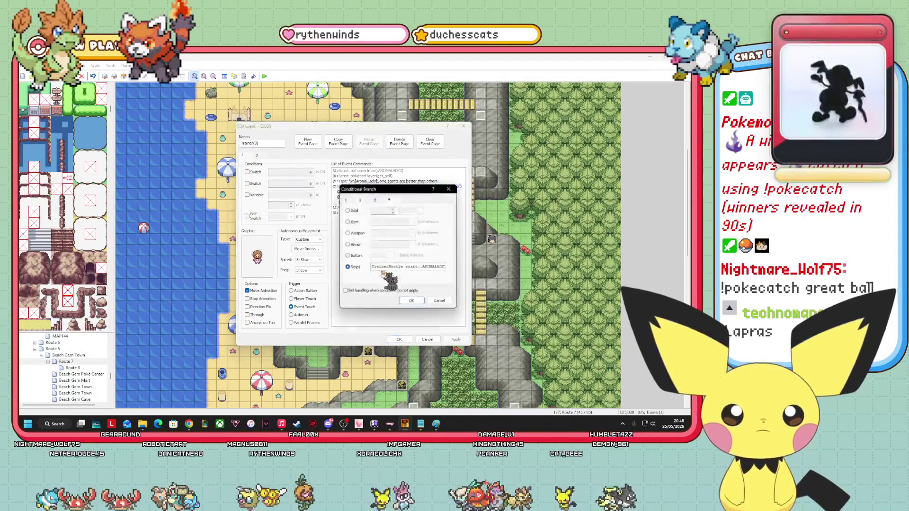
click(439, 268)
key(Right)
key(Right)
key(Right)
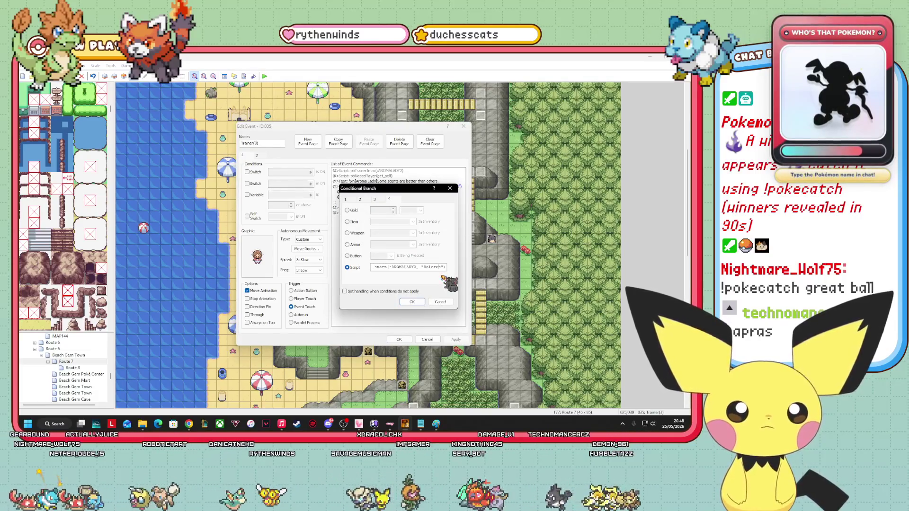
key(BackSpace)
key(BackSpace)
text(Millie)
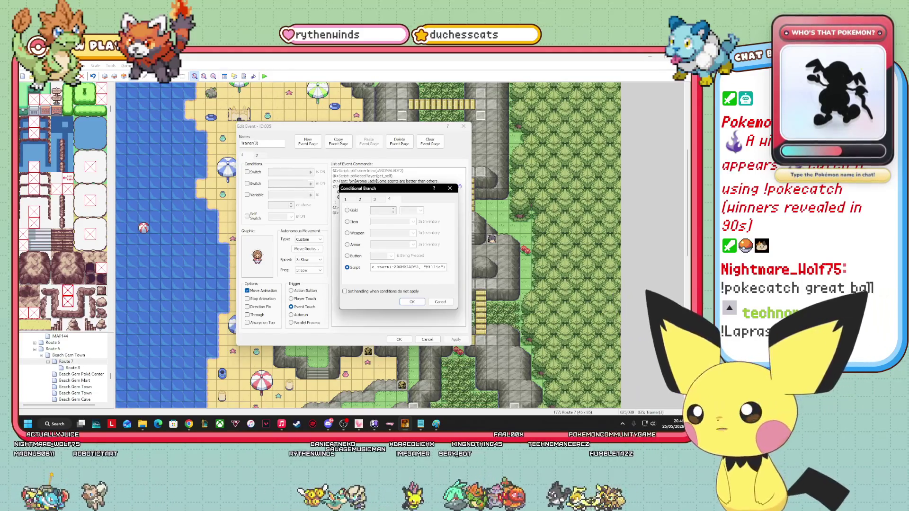
click(411, 301)
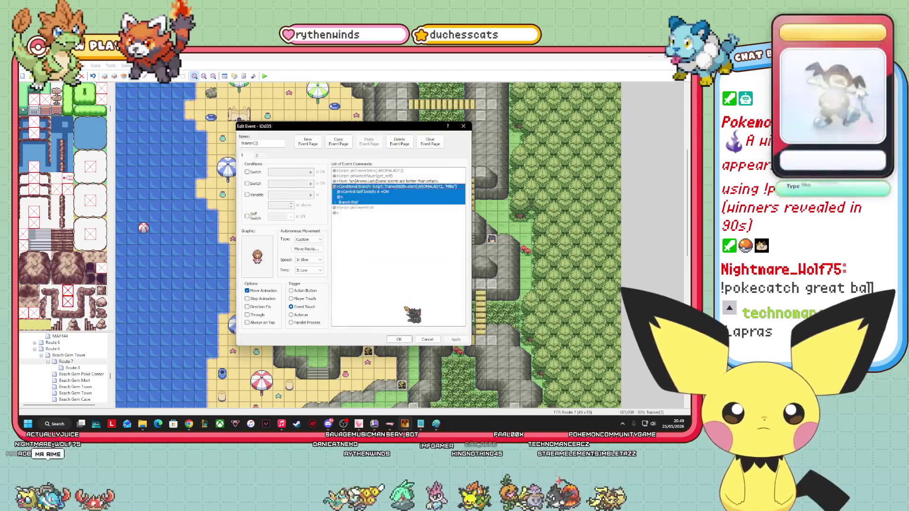
Replace page 1's opening Show Text with a new line about Route 7's seaside air.
right_click(407, 182)
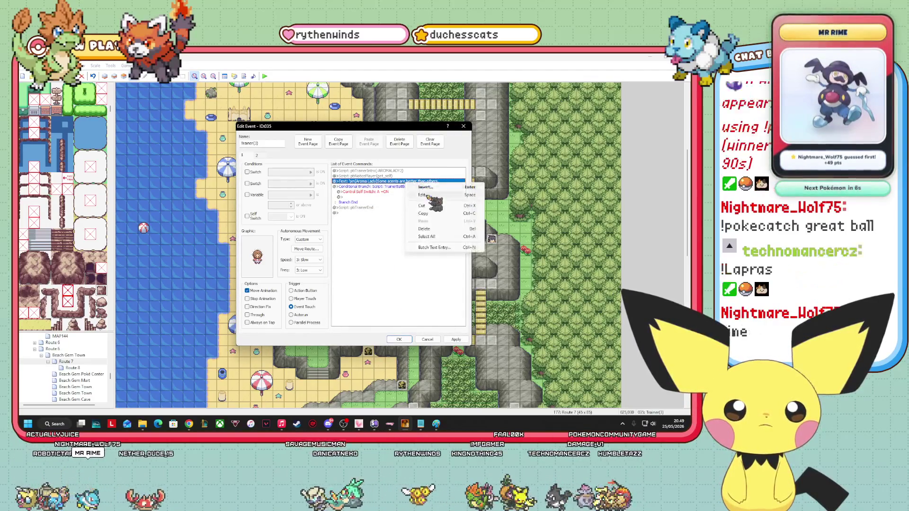
click(425, 195)
drag(443, 238, 384, 239)
key(BackSpace)
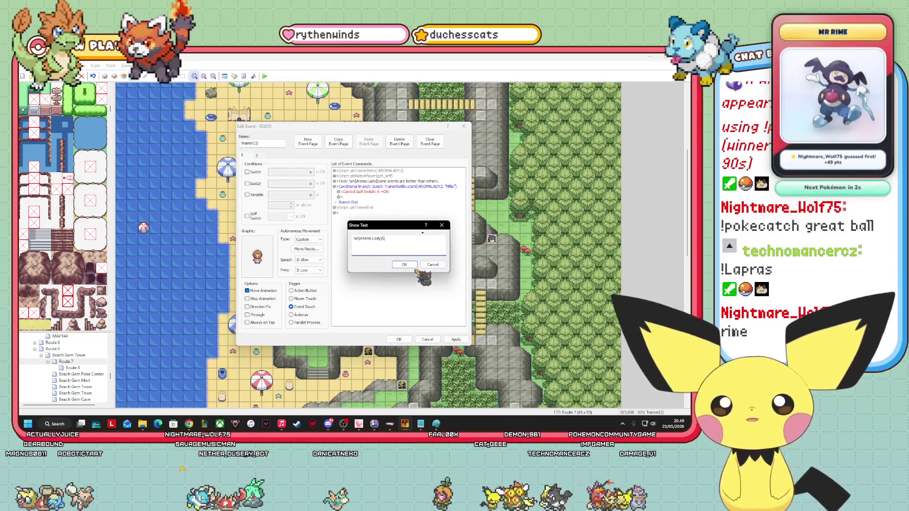
key(BackSpace)
text(I often )
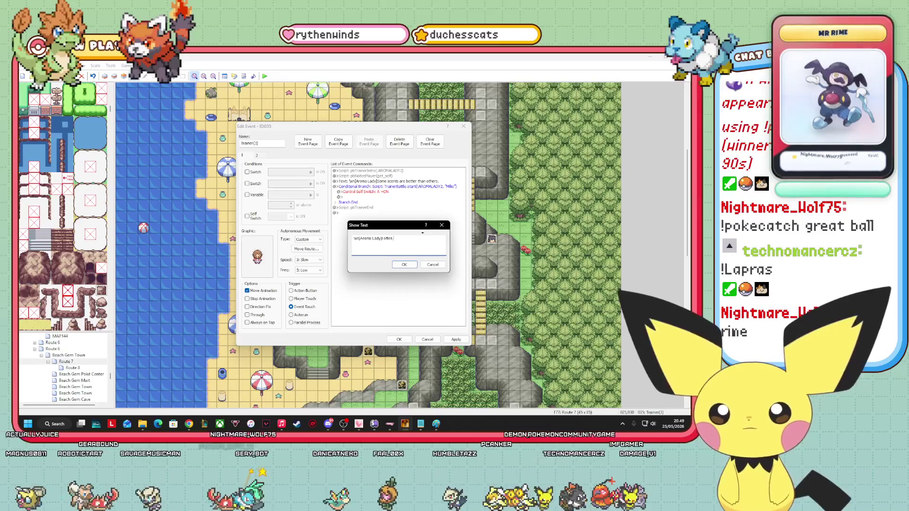
text(came to Rout)
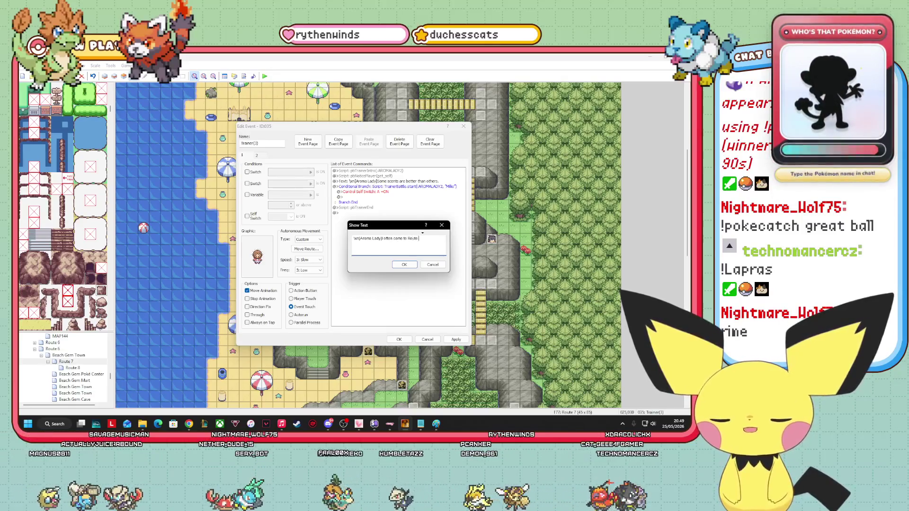
text(e tha)
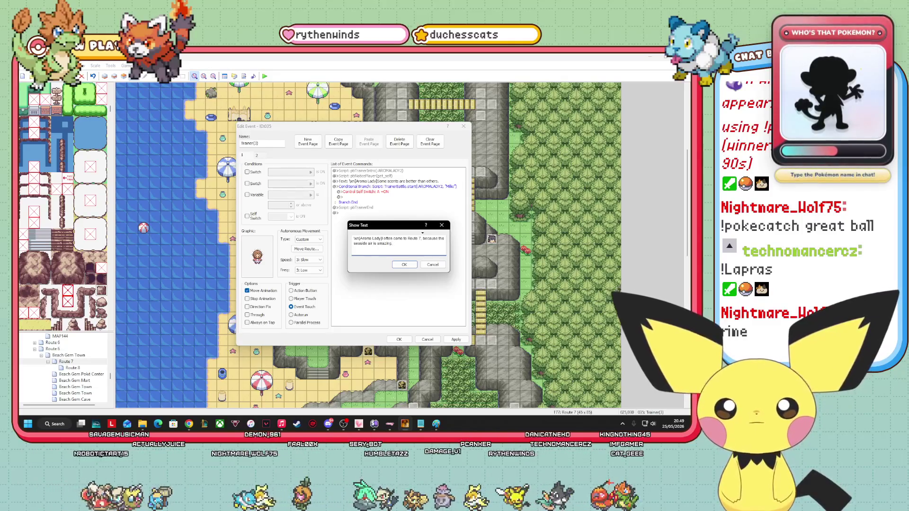
click(405, 265)
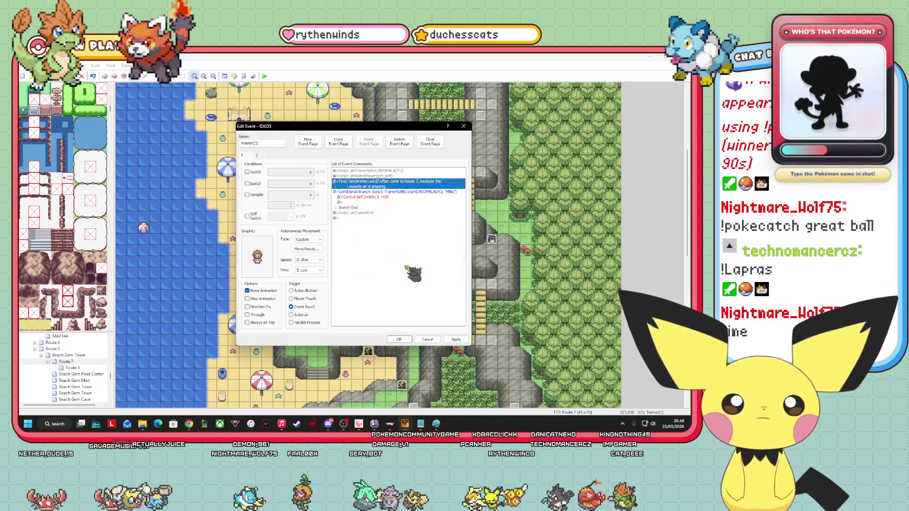
On page 2, replace the after-battle line 'Okay, stinker.' with a joke sentence.
click(258, 156)
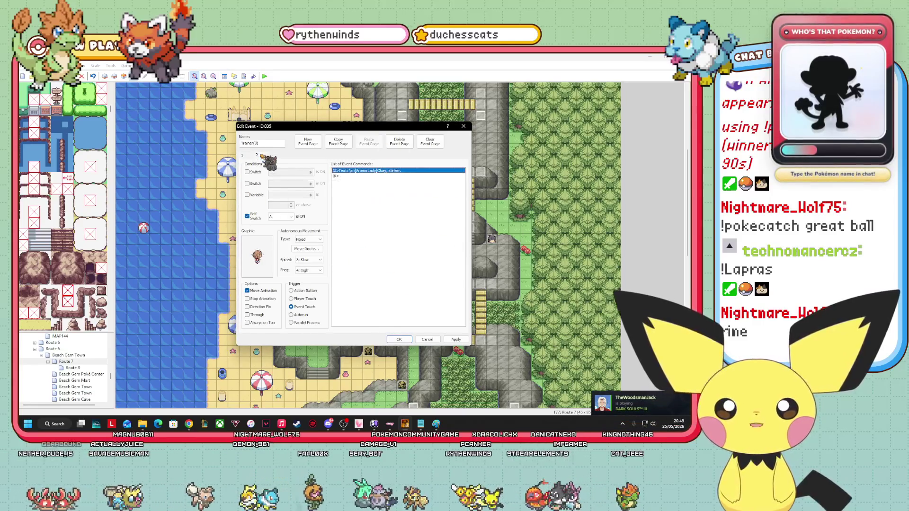
right_click(387, 172)
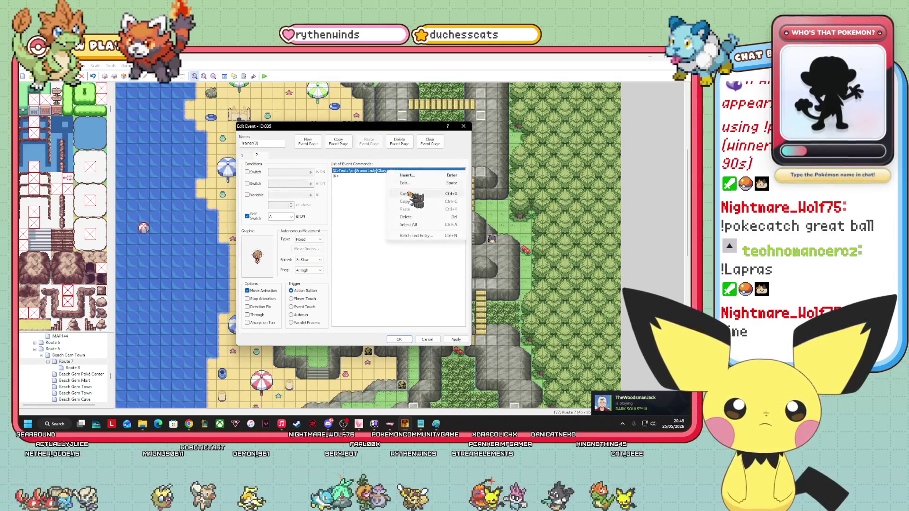
click(407, 183)
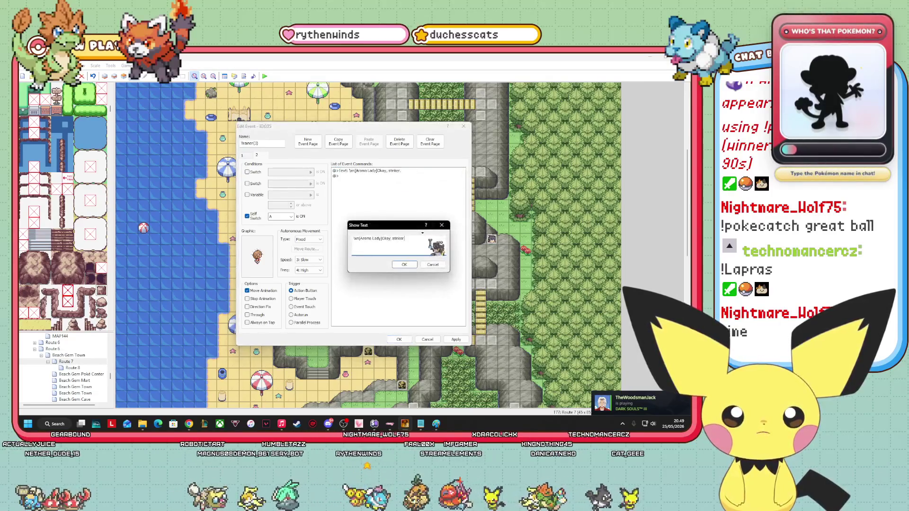
drag(421, 240, 381, 240)
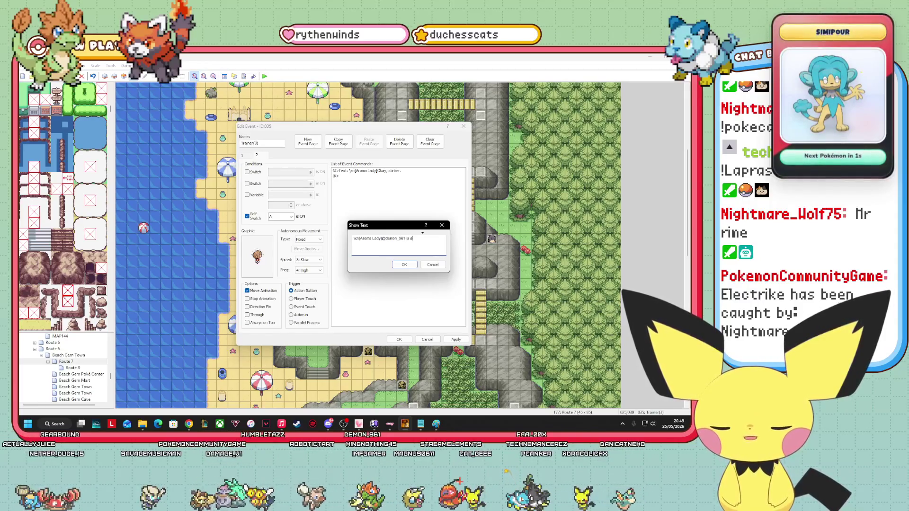
text( stinky p)
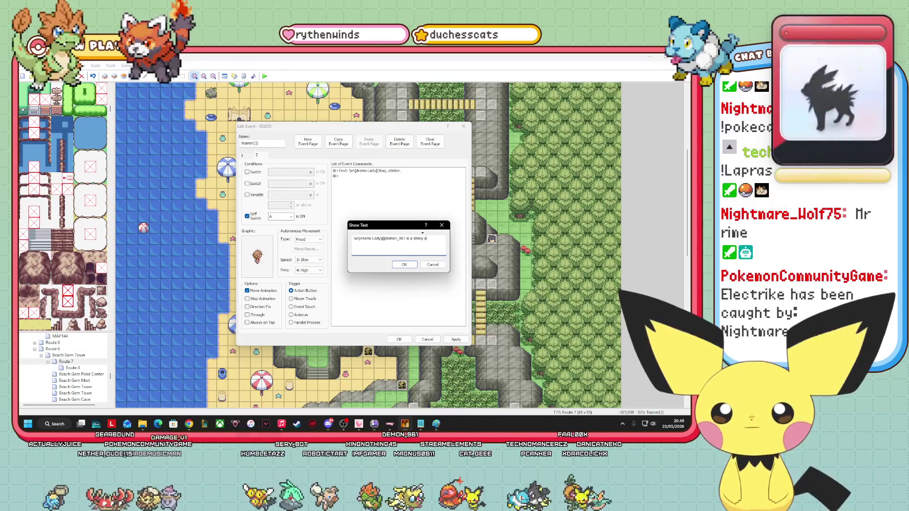
text(oo poo piss piss c)
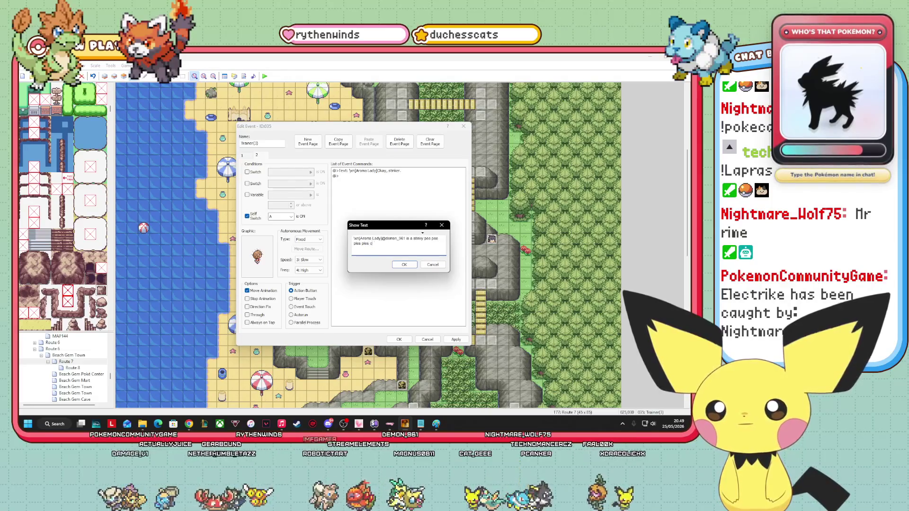
text(at.)
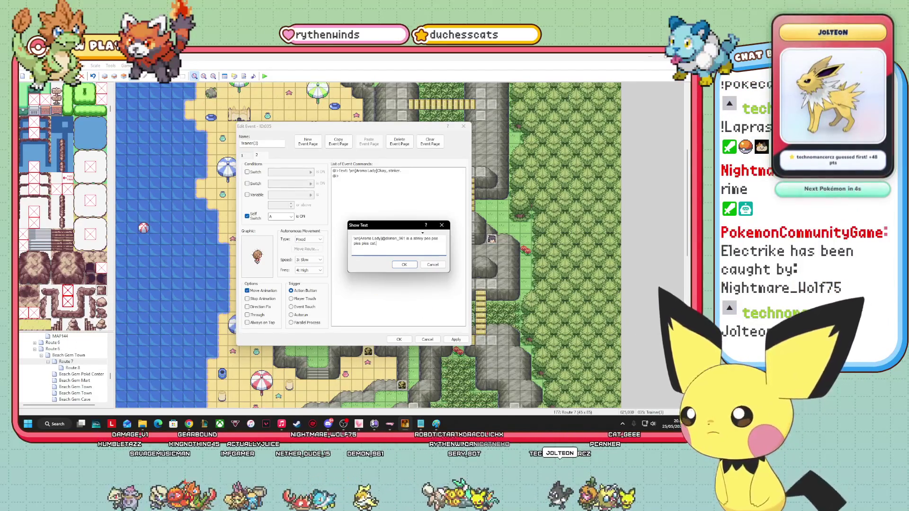
Delete the joke sentence again from page 2's after-battle dialogue.
key(alt+Tab)
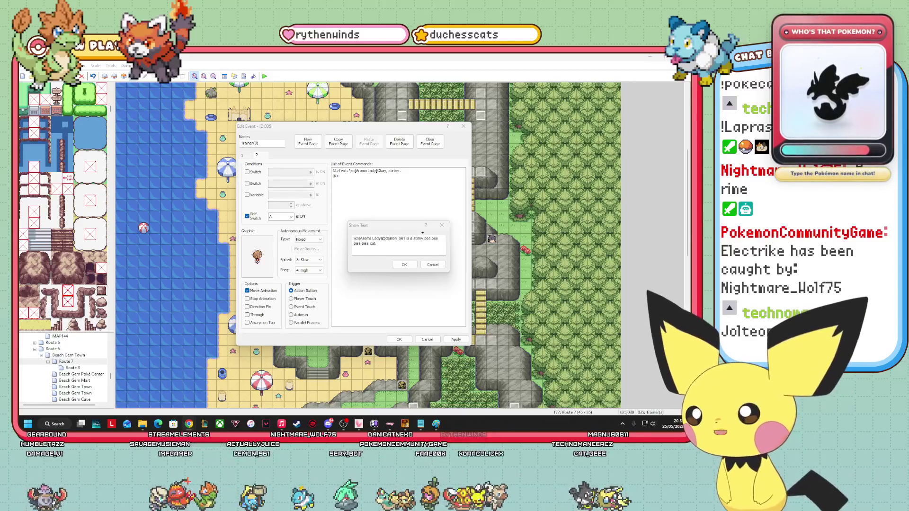
click(390, 243)
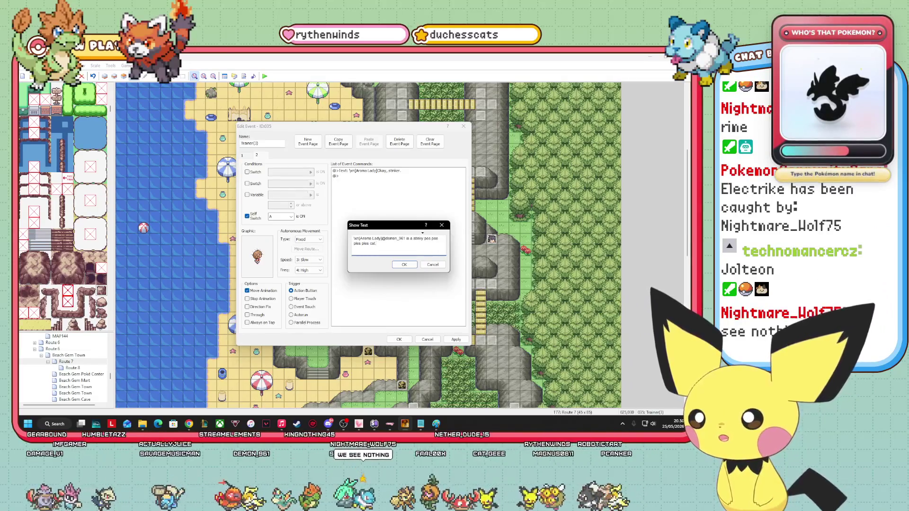
key(alt+Tab)
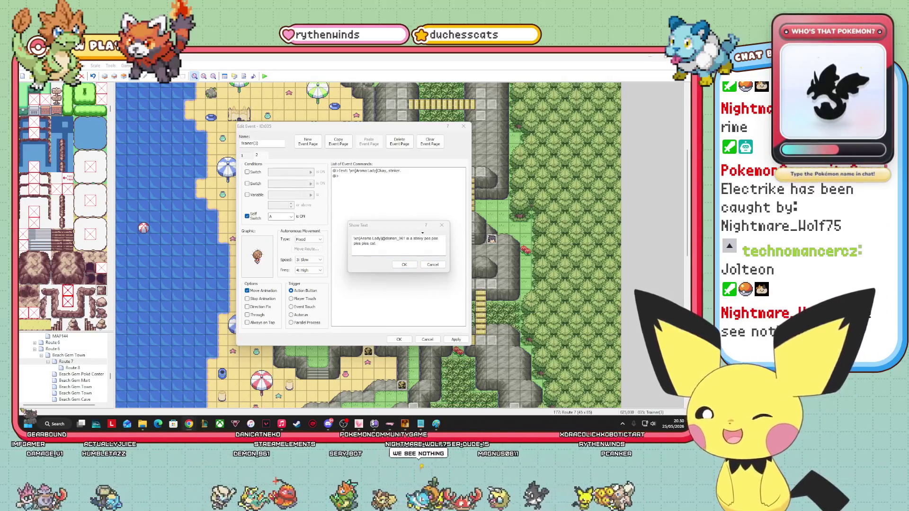
click(419, 251)
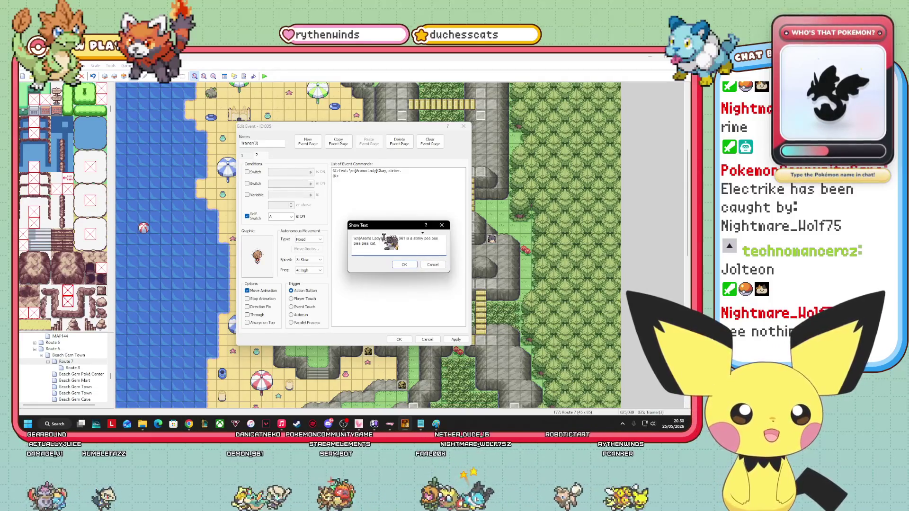
drag(382, 238, 412, 245)
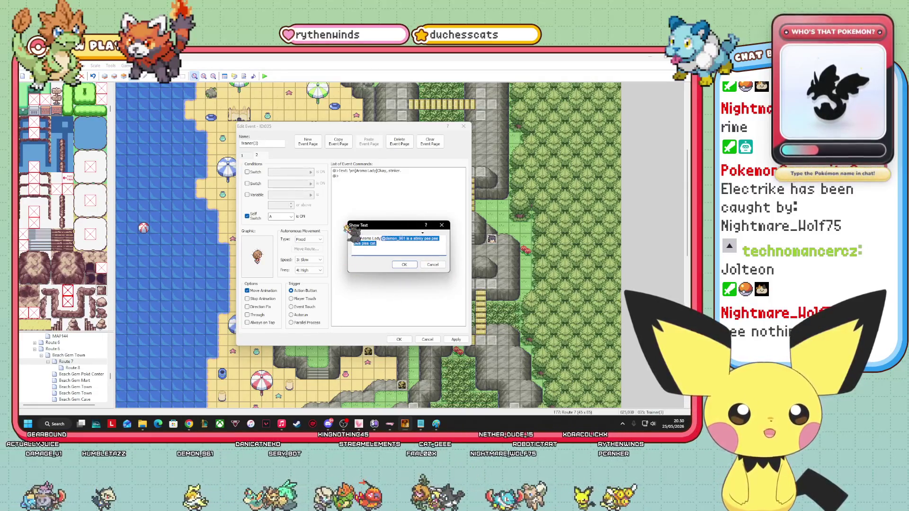
click(394, 246)
text(.)
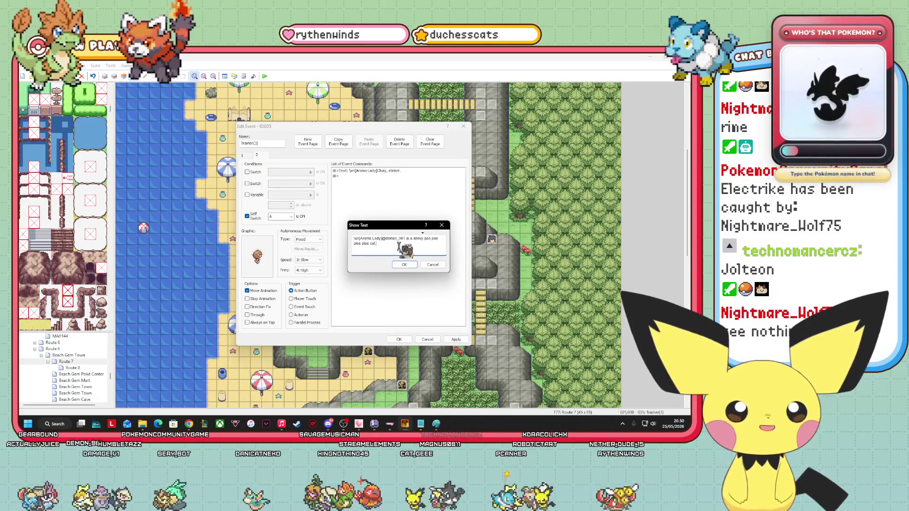
drag(378, 244, 387, 239)
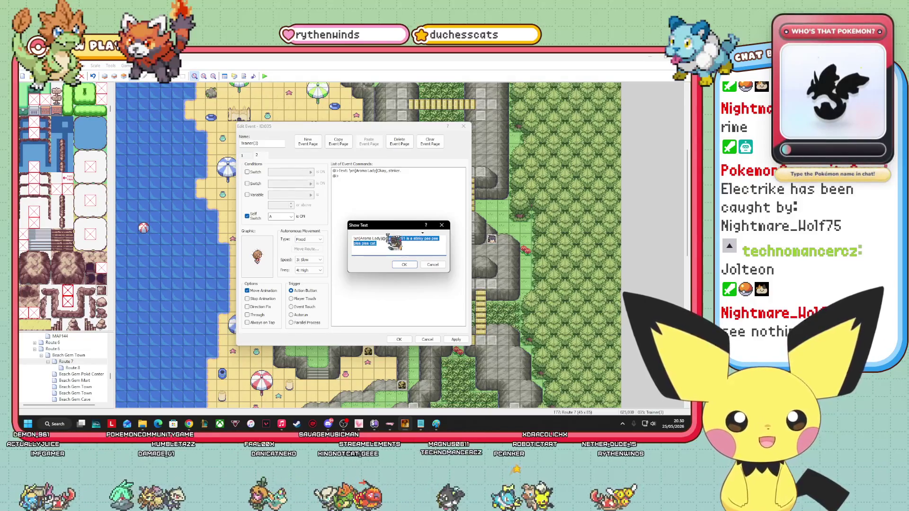
key(BackSpace)
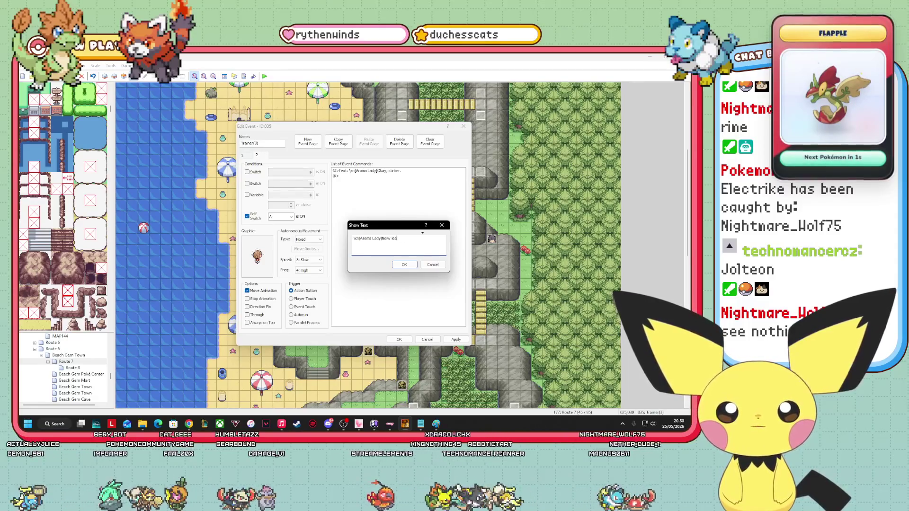
Finish page 2's line ending 'leave me to my own self.' and give it the Aroma Lady sprite.
text(w leave )
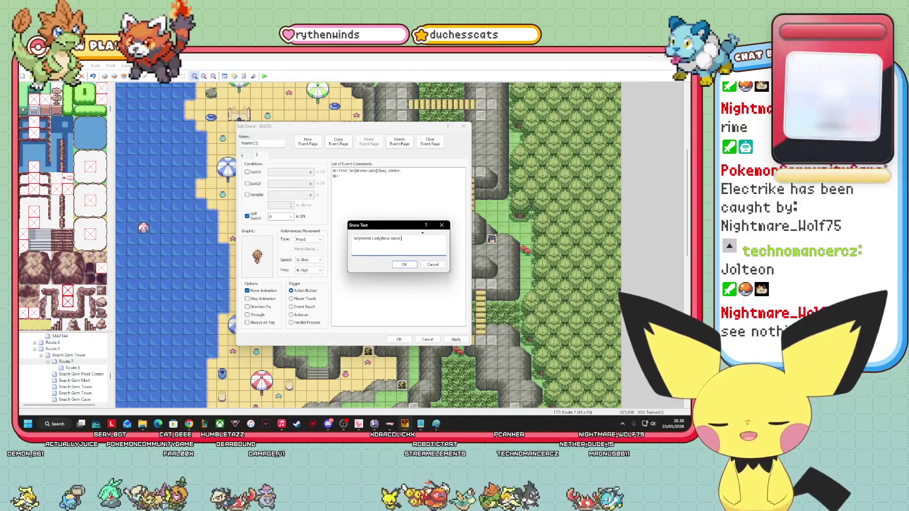
text(me to my own self)
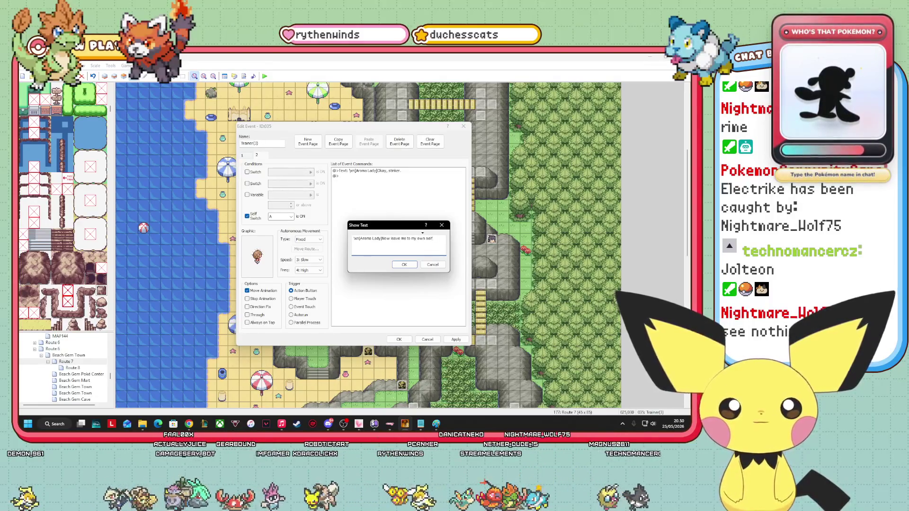
text(.)
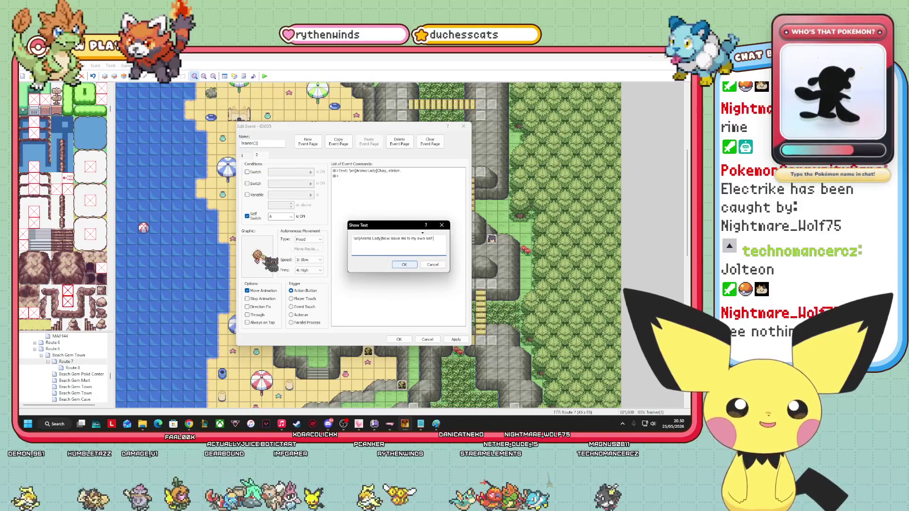
click(404, 265)
double_click(257, 257)
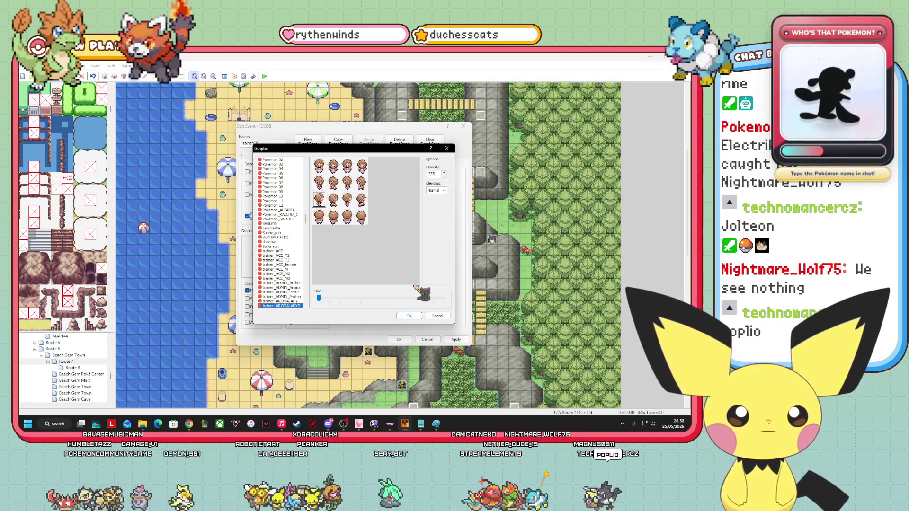
click(409, 316)
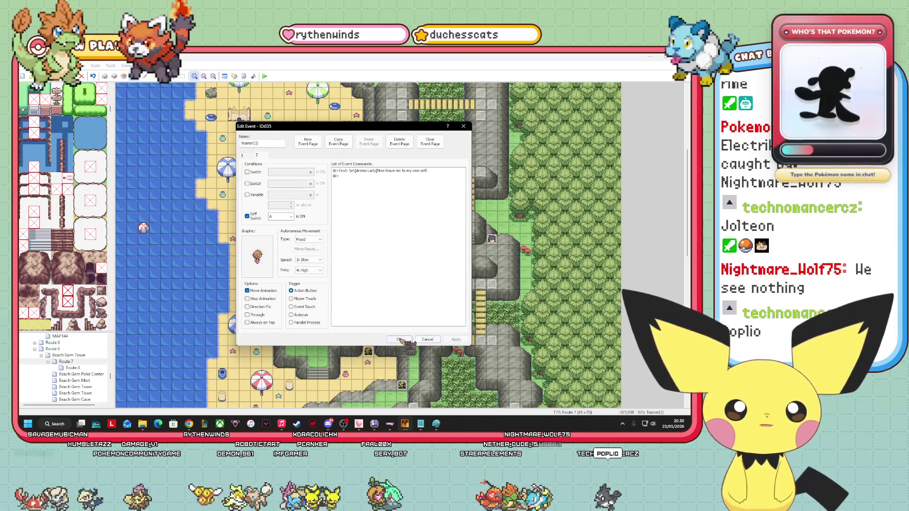
Review pages 1 and 2 of the event, then close the event editor.
click(243, 156)
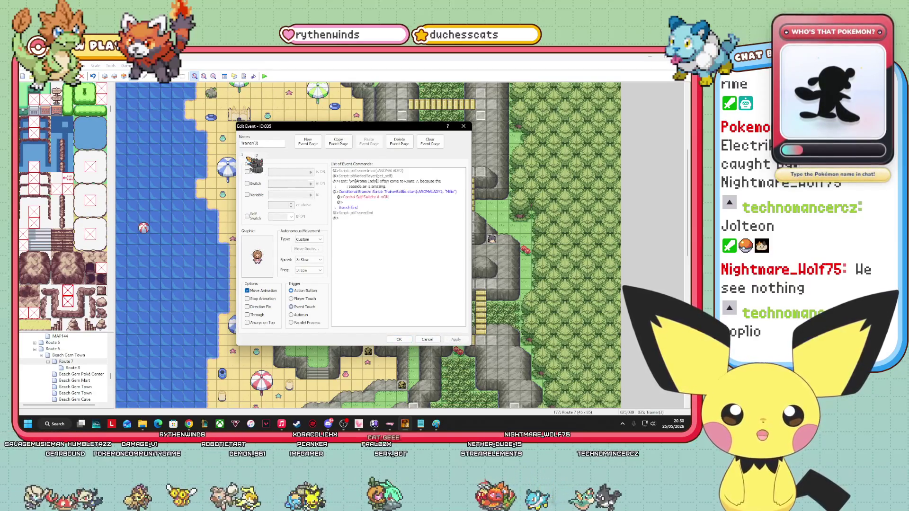
click(257, 156)
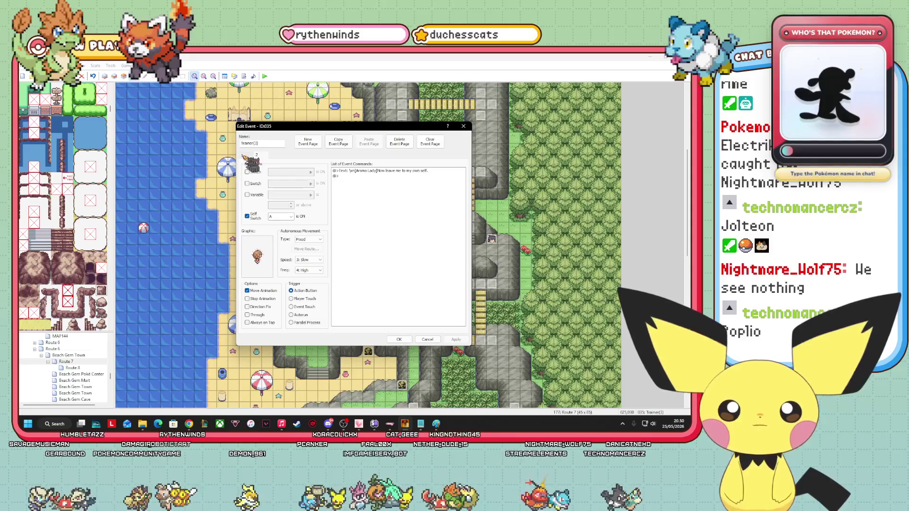
click(243, 155)
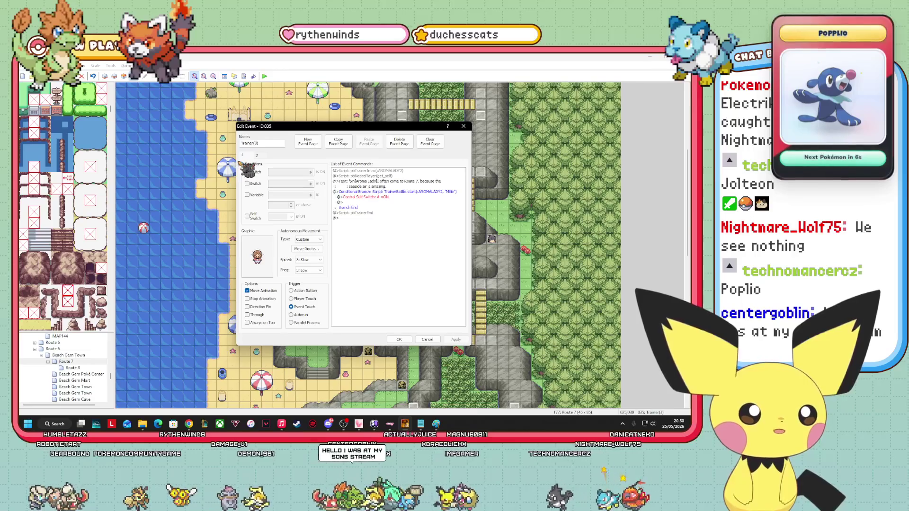
click(421, 340)
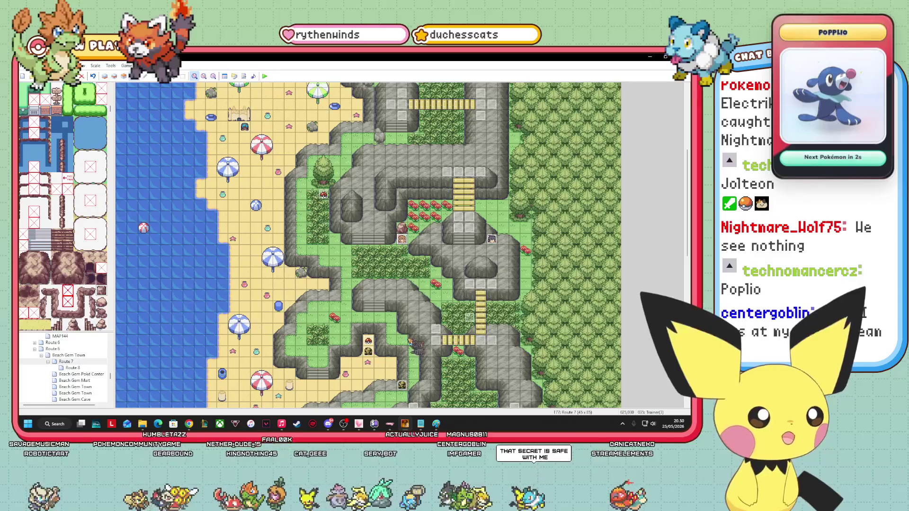
Move the Aroma Lady trainer event up one tile and verify its settings in Edit Event.
mouse_move(410, 340)
mouse_down()
mouse_move(339, 284)
mouse_move(482, 289)
mouse_move(356, 292)
mouse_move(386, 310)
mouse_move(377, 259)
mouse_move(378, 284)
mouse_move(353, 269)
mouse_move(456, 299)
mouse_move(513, 253)
mouse_move(475, 275)
mouse_move(467, 261)
mouse_move(457, 303)
mouse_move(398, 297)
mouse_move(384, 310)
mouse_up()
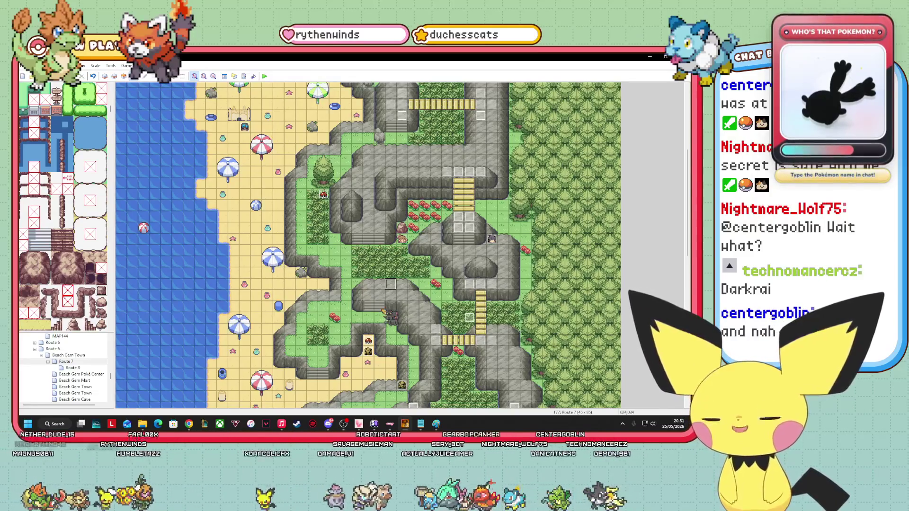
mouse_move(391, 316)
mouse_down()
mouse_move(391, 286)
mouse_move(300, 301)
mouse_up()
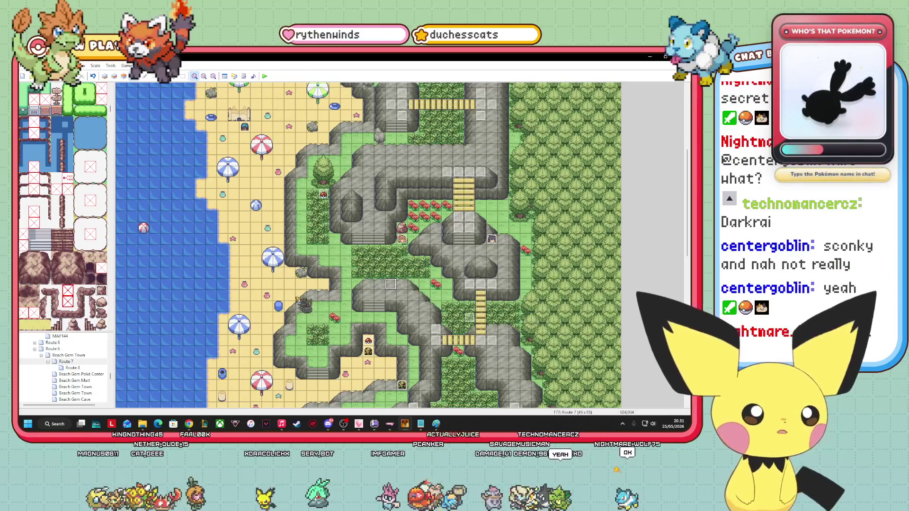
right_click(402, 238)
click(434, 241)
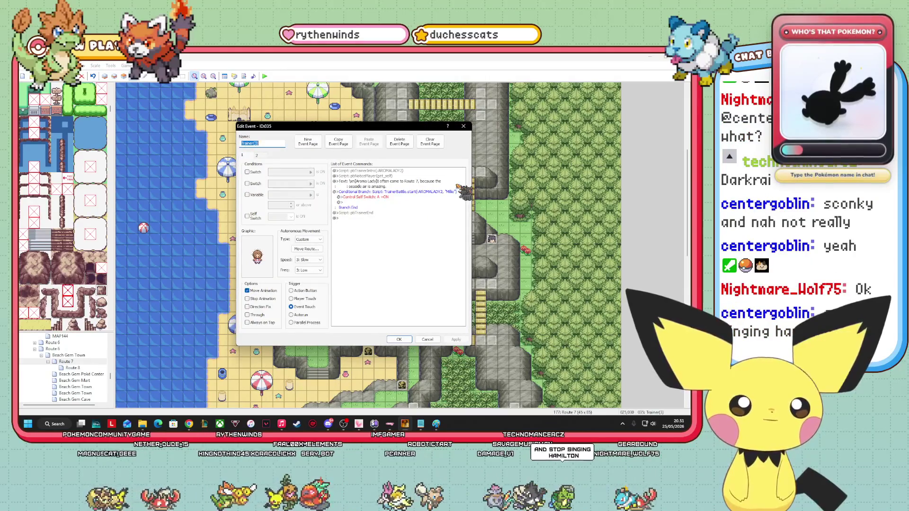
click(399, 340)
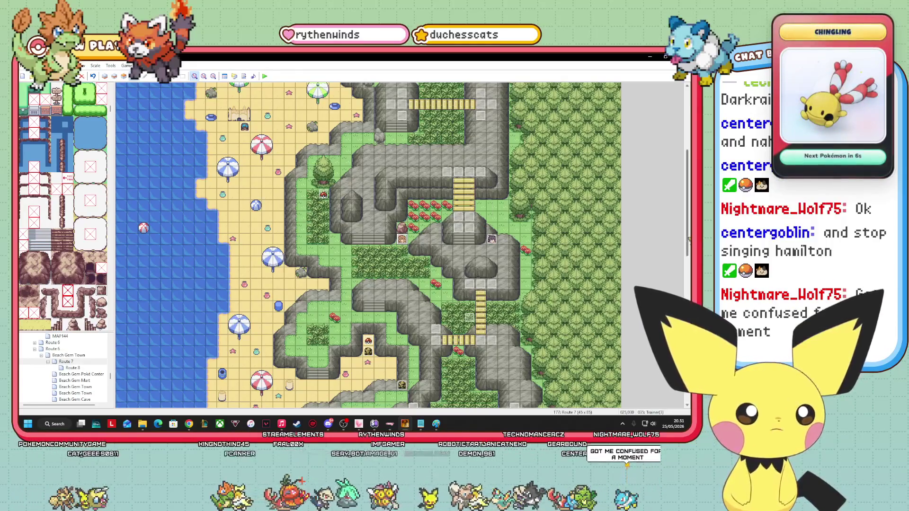
Scroll around the Route 7 map and shift a beach event to a neighbouring sand tile.
scroll(675, 199, up, 5)
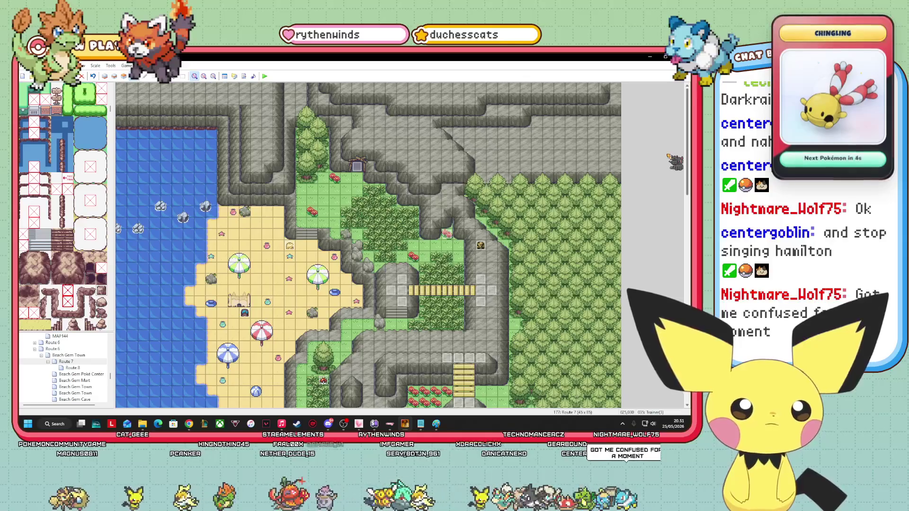
scroll(675, 161, down, 5)
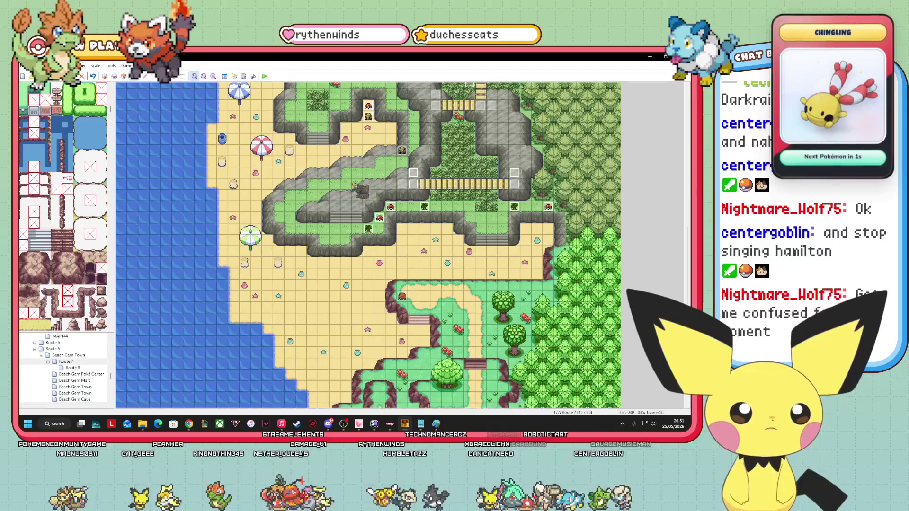
drag(686, 287, 680, 204)
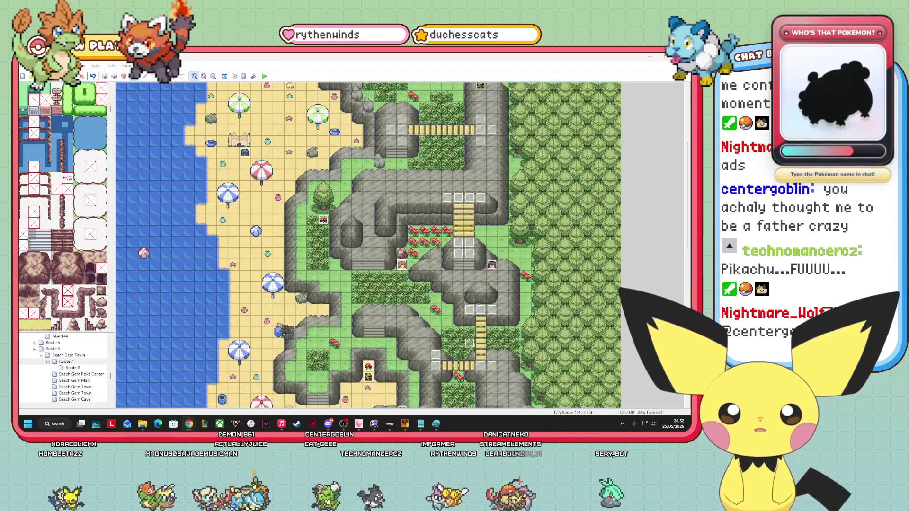
mouse_move(314, 307)
mouse_down()
mouse_move(348, 334)
mouse_move(339, 318)
mouse_up()
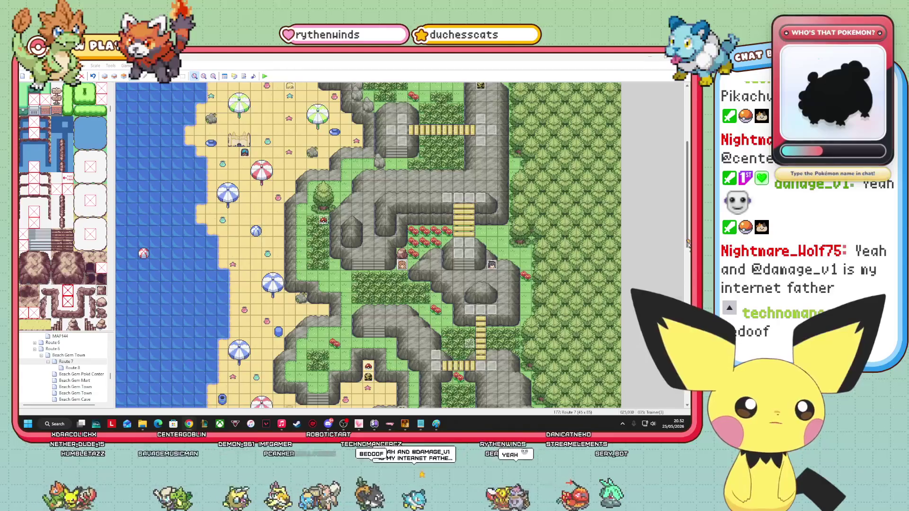
scroll(368, 245, up, 2)
scroll(368, 245, up, 5)
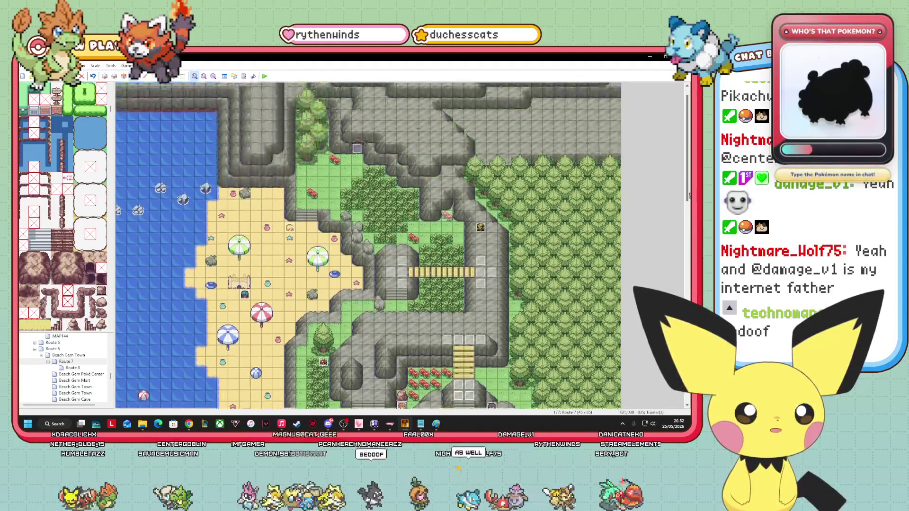
scroll(369, 245, down, 2)
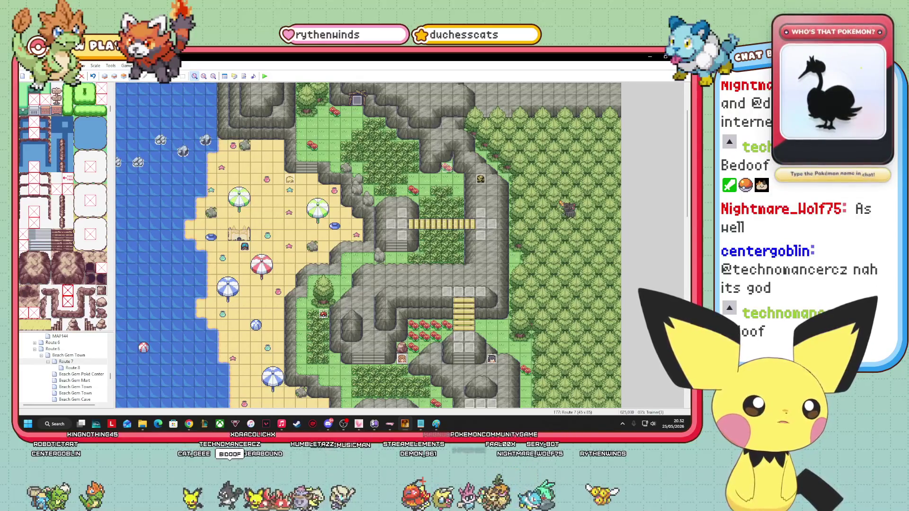
drag(689, 212, 673, 295)
scroll(270, 303, up, 4)
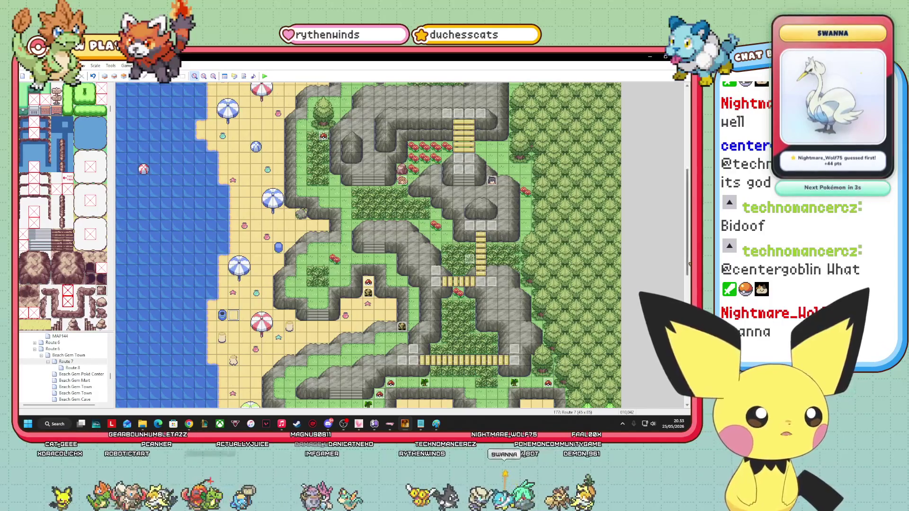
Test-paste a copy of the trainer event onto the beach, shift it down a tile, then delete it.
scroll(233, 315, up, 5)
right_click(290, 115)
click(328, 140)
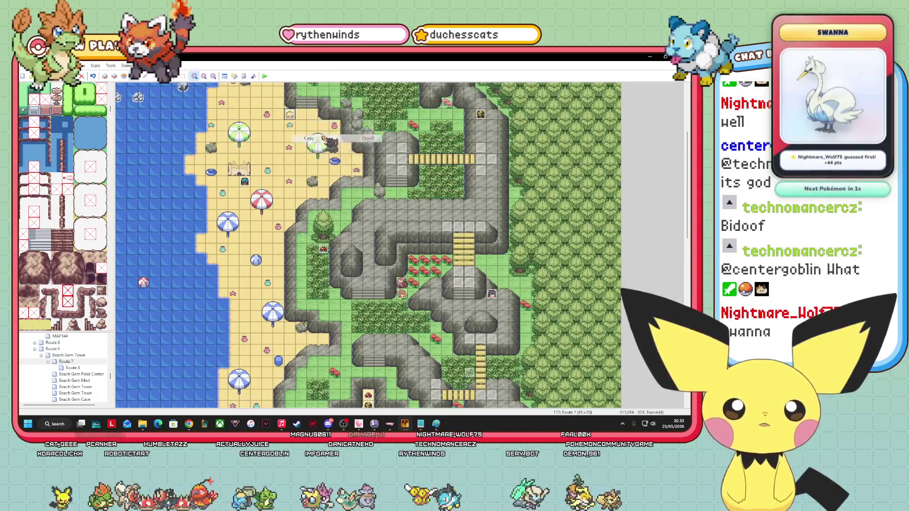
scroll(239, 232, down, 8)
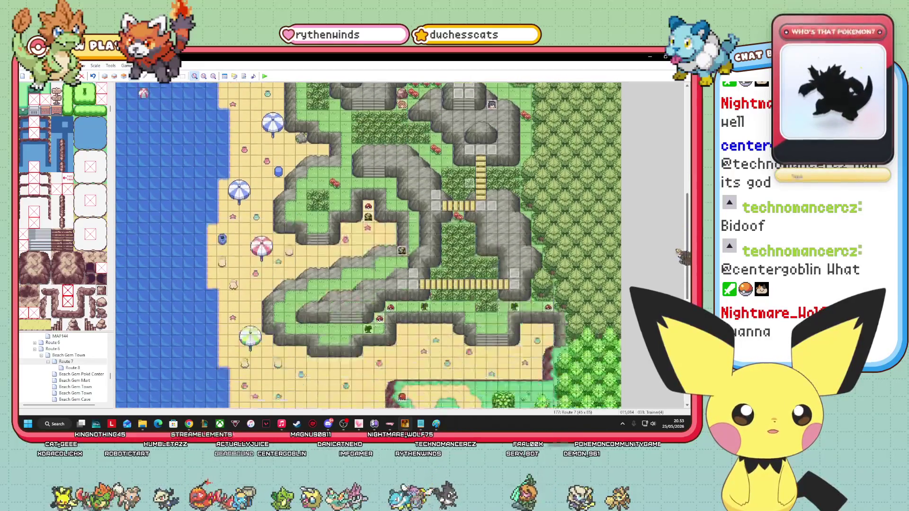
right_click(238, 231)
click(278, 266)
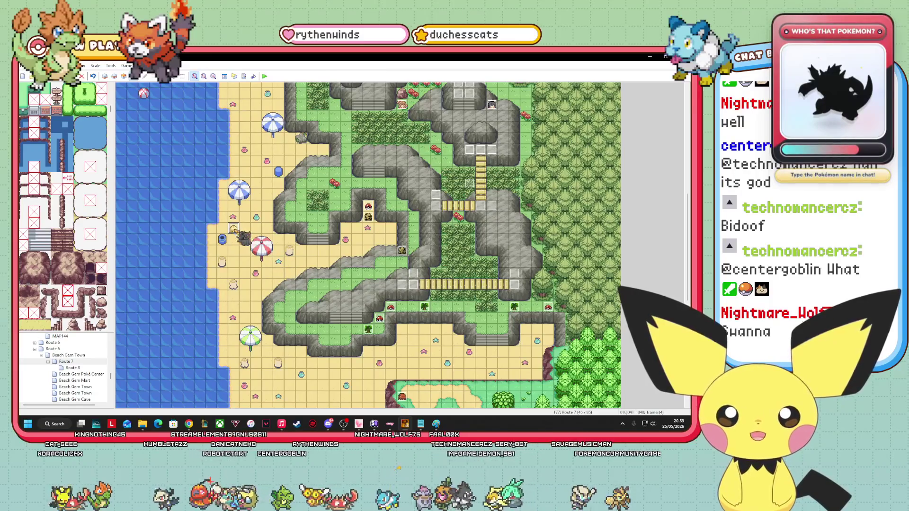
mouse_move(235, 232)
mouse_down()
mouse_move(237, 247)
mouse_move(241, 236)
mouse_move(273, 241)
mouse_move(262, 267)
mouse_move(286, 239)
mouse_move(276, 251)
mouse_up()
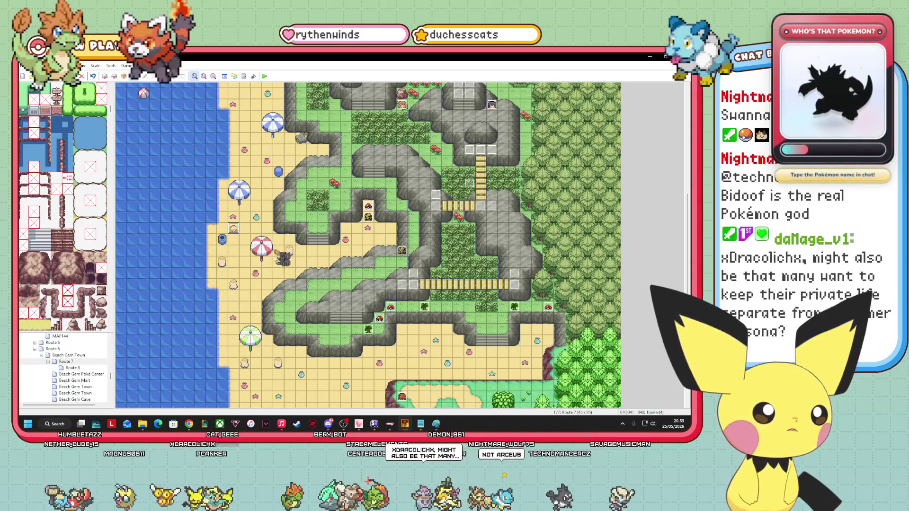
key(Delete)
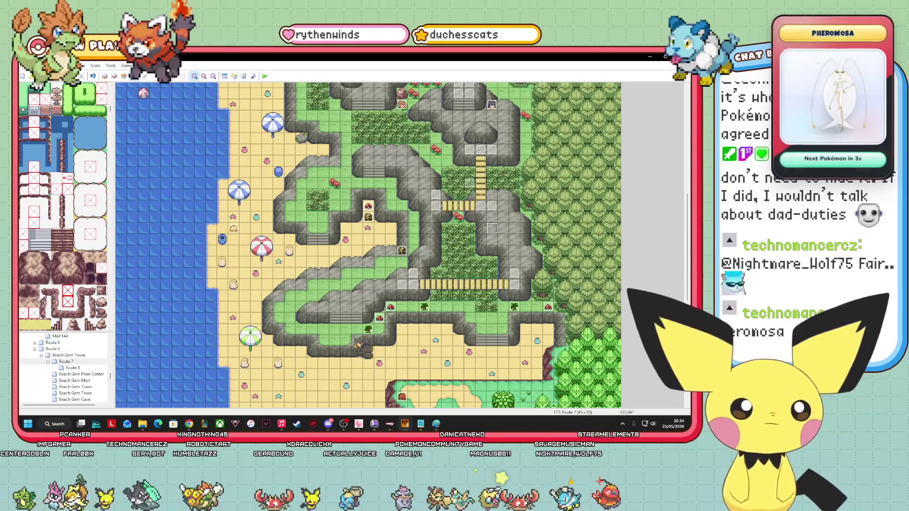
Open the Route 7 trainer event in the event editor.
scroll(683, 285, down, 1)
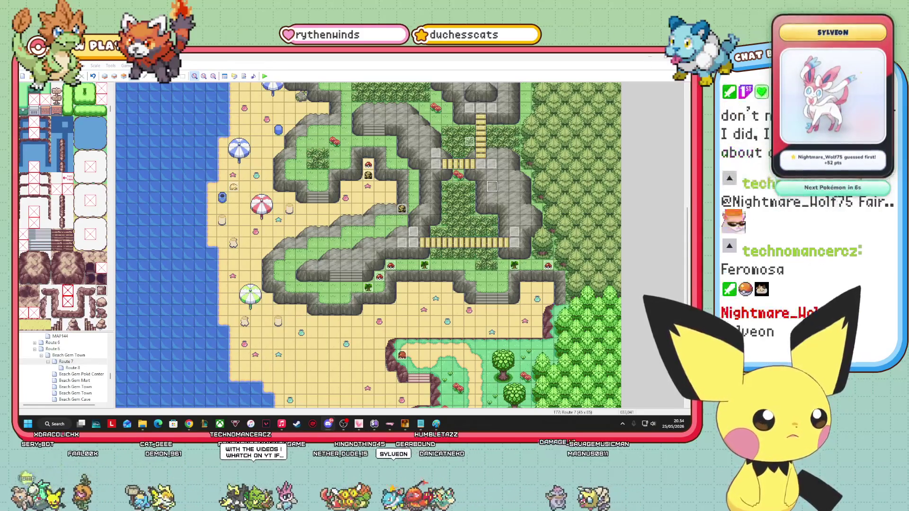
drag(687, 265, 678, 174)
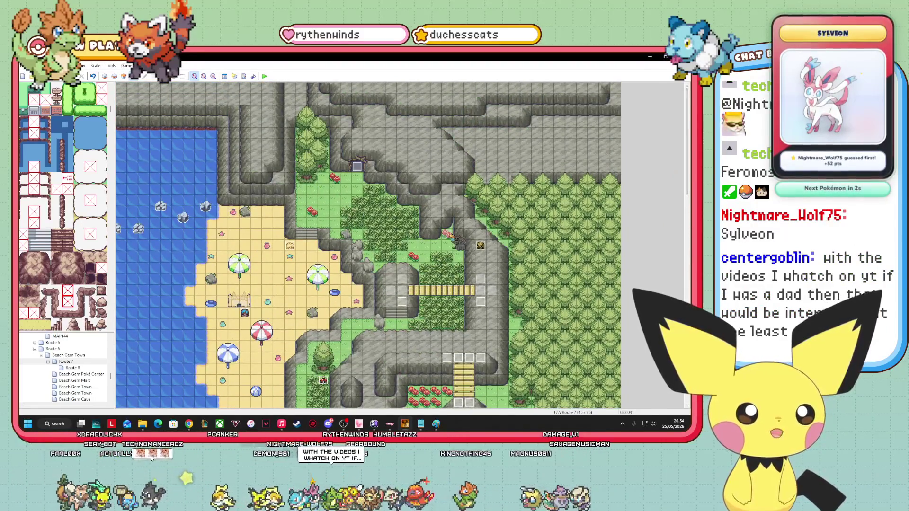
right_click(447, 234)
click(483, 330)
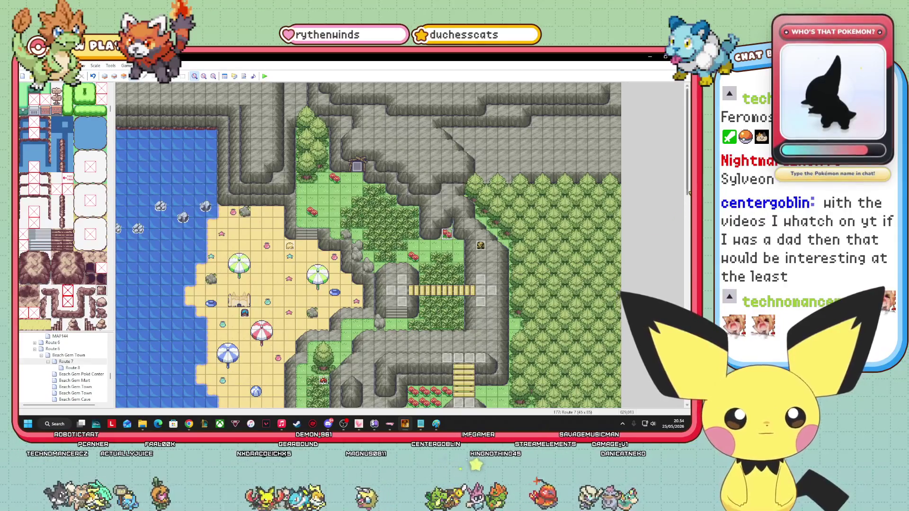
scroll(407, 246, down, 5)
right_click(407, 246)
key(Escape)
scroll(407, 246, up, 5)
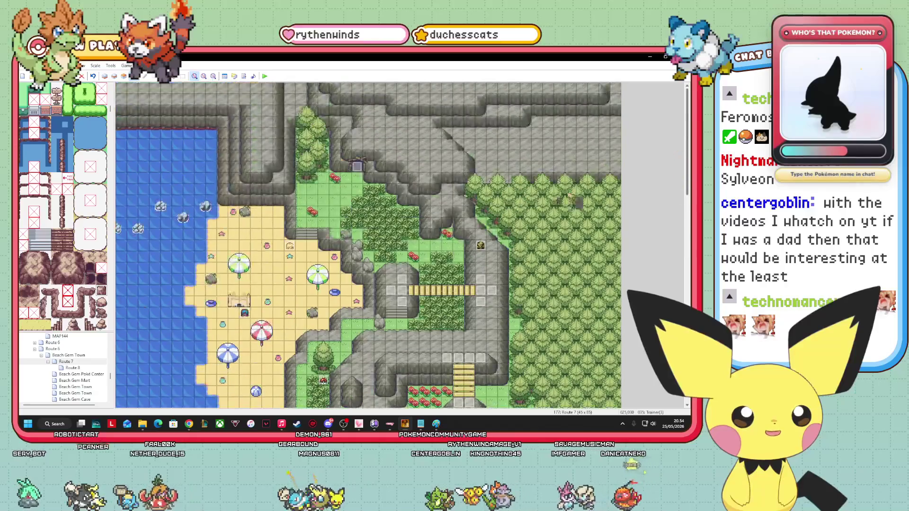
right_click(447, 233)
key(Escape)
right_click(446, 237)
click(473, 243)
Set the event's first page graphic to the trainer_COLLECTOR2 sprite.
click(396, 172)
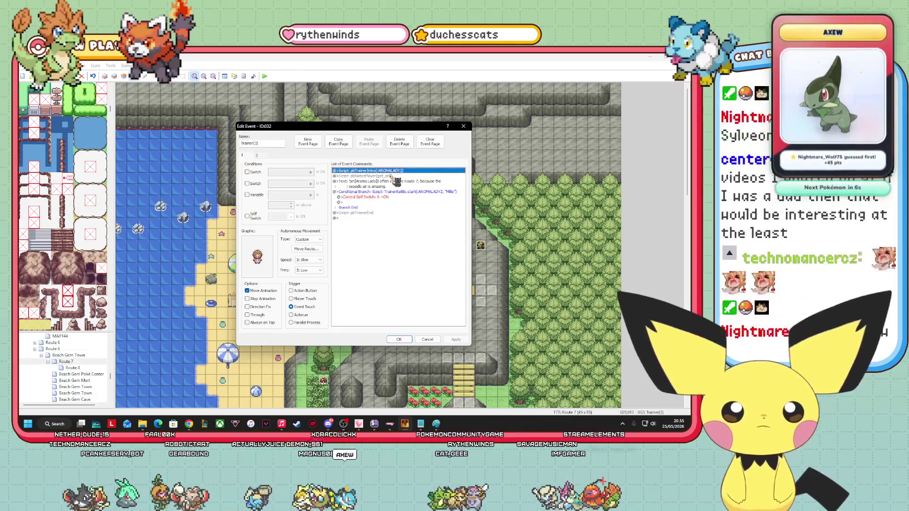
click(393, 182)
click(268, 258)
double_click(268, 258)
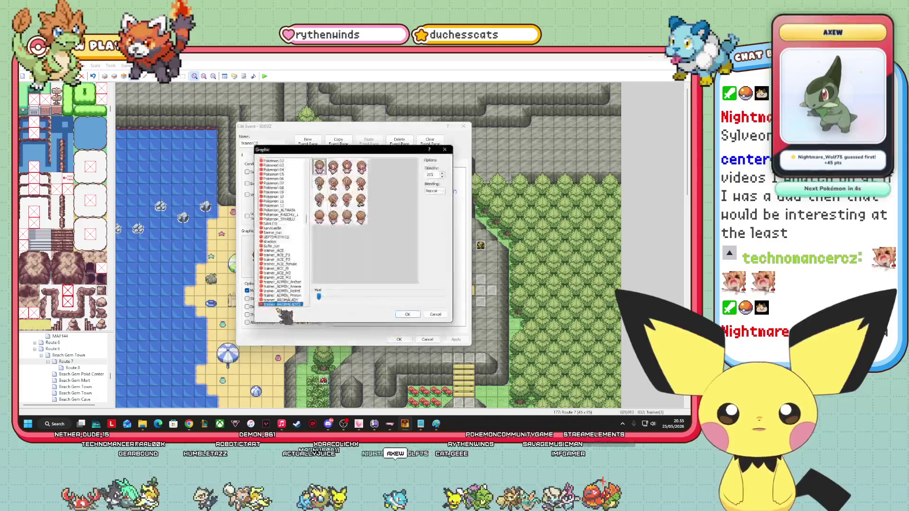
mouse_move(307, 222)
mouse_down()
mouse_move(306, 205)
mouse_move(307, 231)
mouse_up()
click(294, 283)
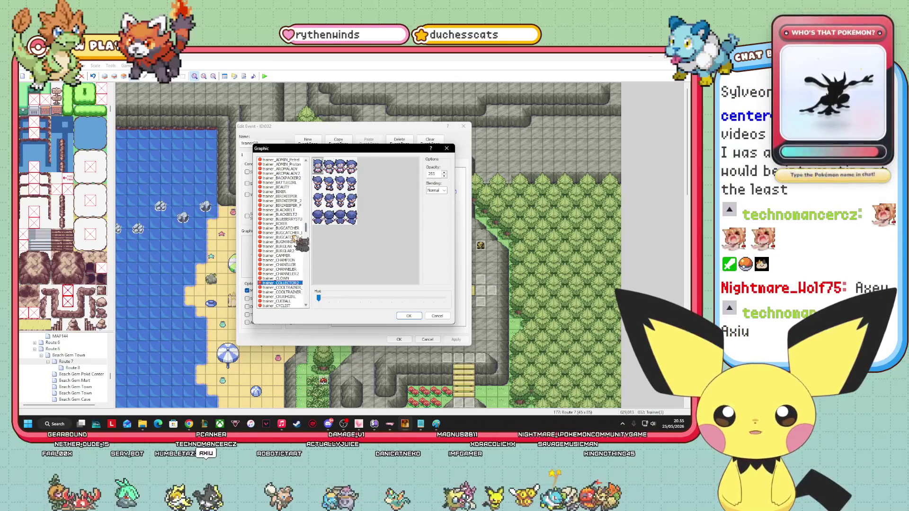
click(299, 288)
click(299, 283)
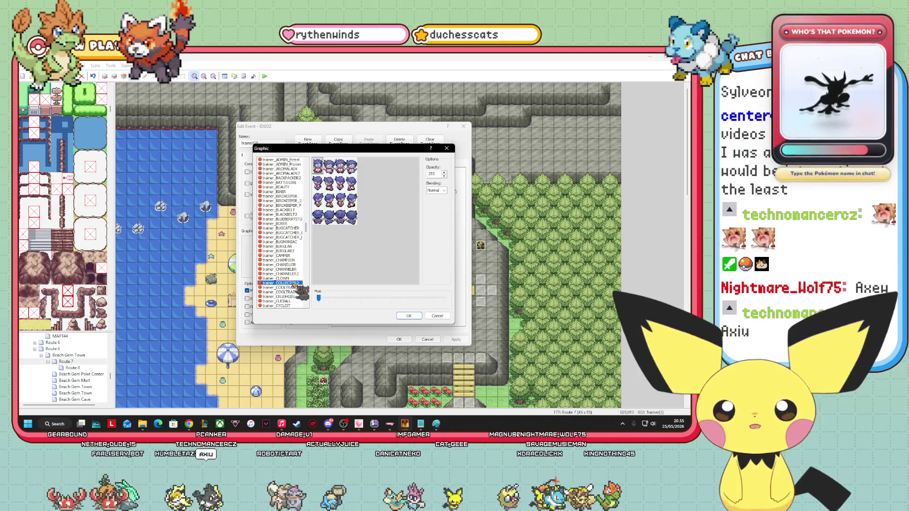
click(410, 318)
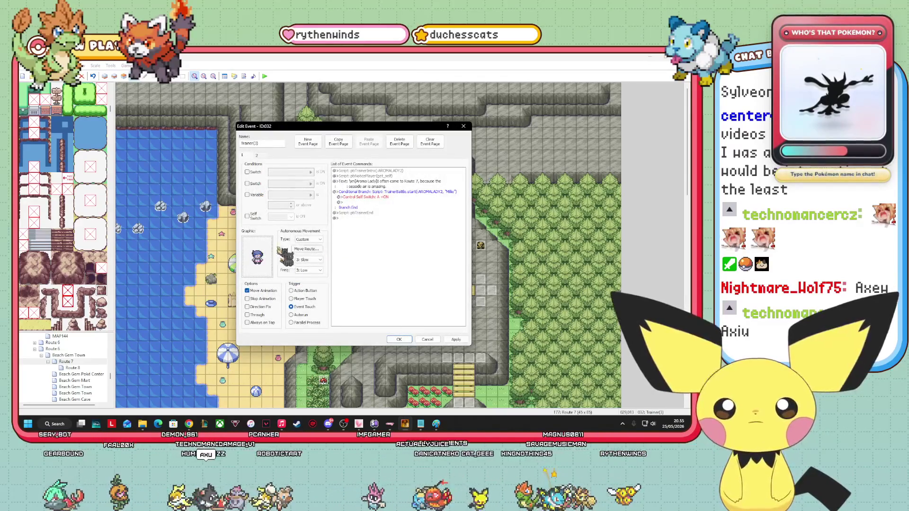
Give the event's second page the trainer_COLLECTOR2 sprite as well.
click(260, 157)
double_click(268, 262)
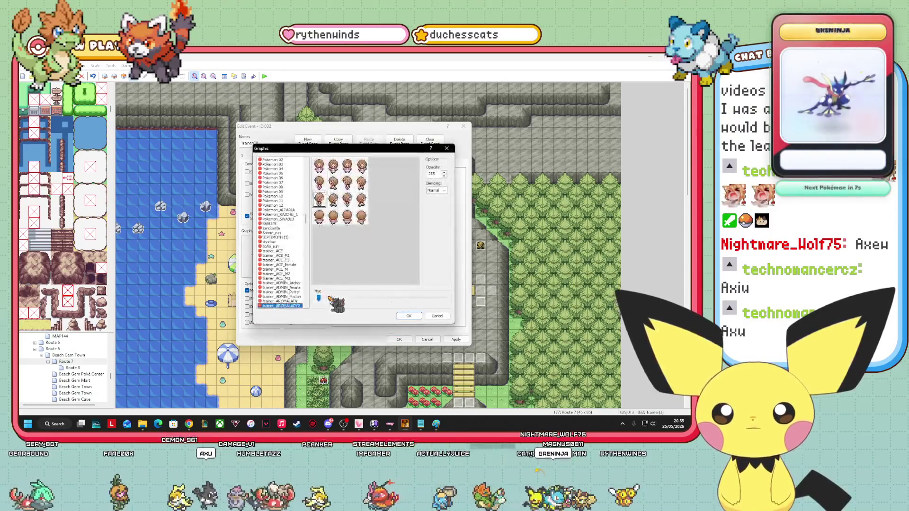
scroll(286, 289, down, 7)
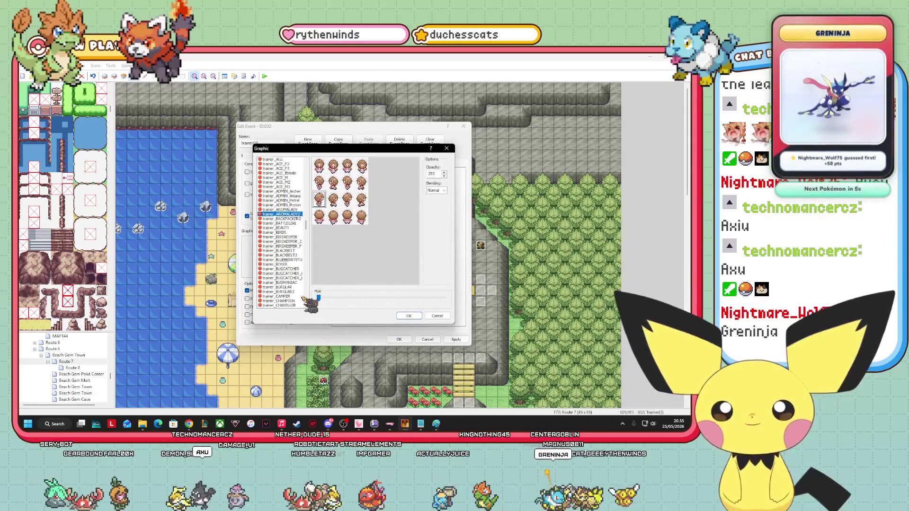
scroll(303, 298, down, 3)
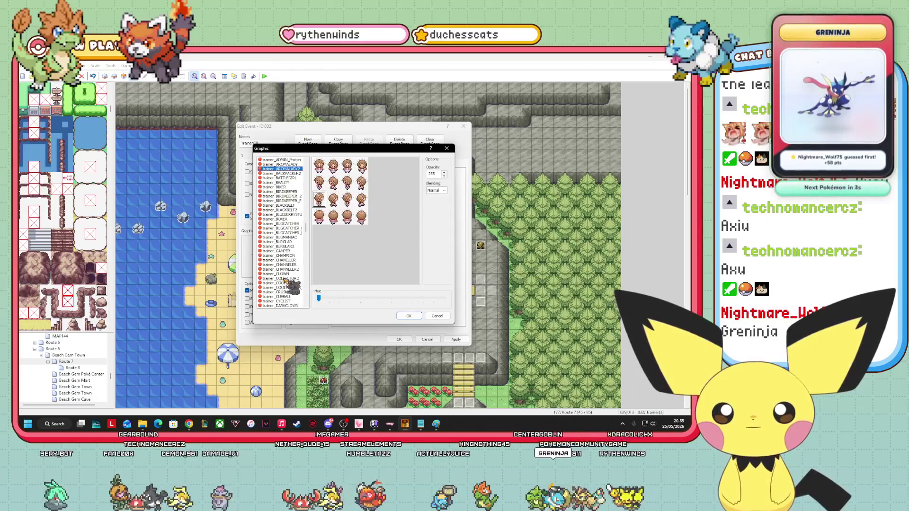
click(284, 279)
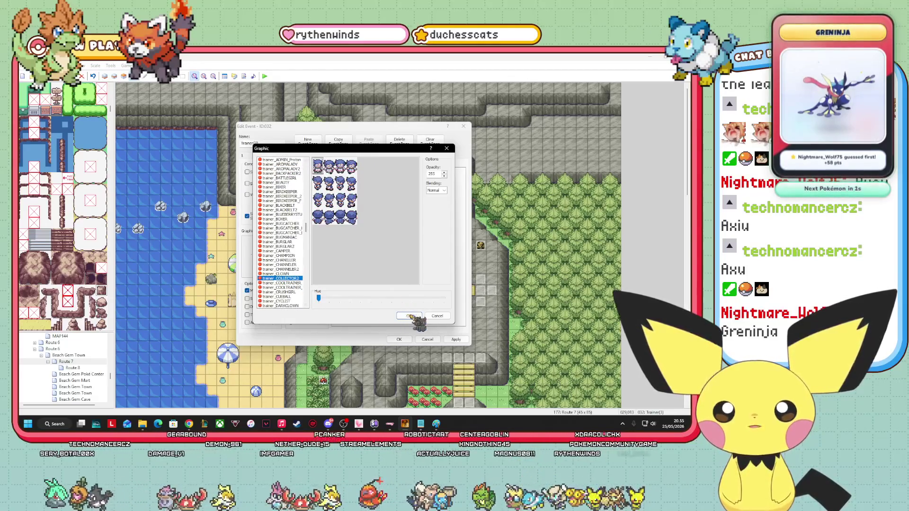
click(409, 316)
Erase the old first-page dialogue text, keeping only the Collector name tag.
mouse_move(353, 126)
mouse_down()
mouse_move(242, 136)
mouse_move(264, 168)
mouse_up()
click(155, 197)
click(308, 223)
right_click(313, 225)
click(341, 236)
drag(306, 286, 276, 281)
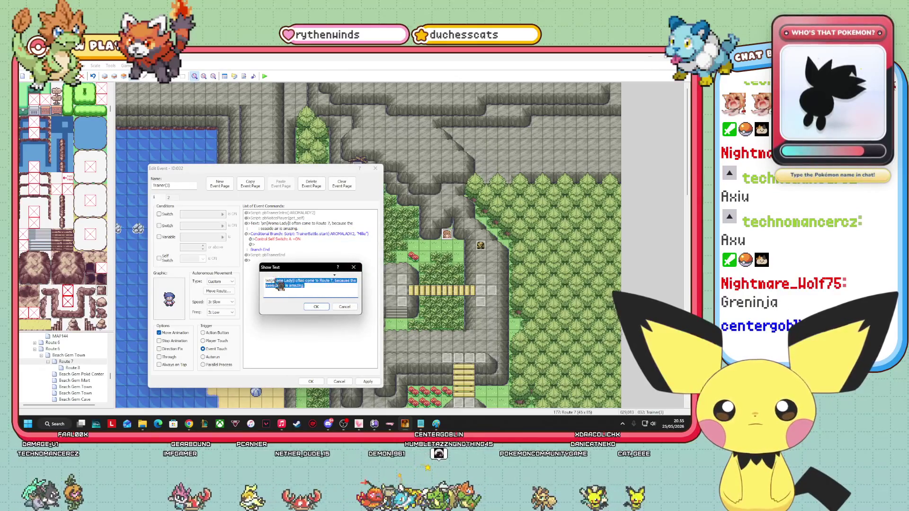
key(BackSpace)
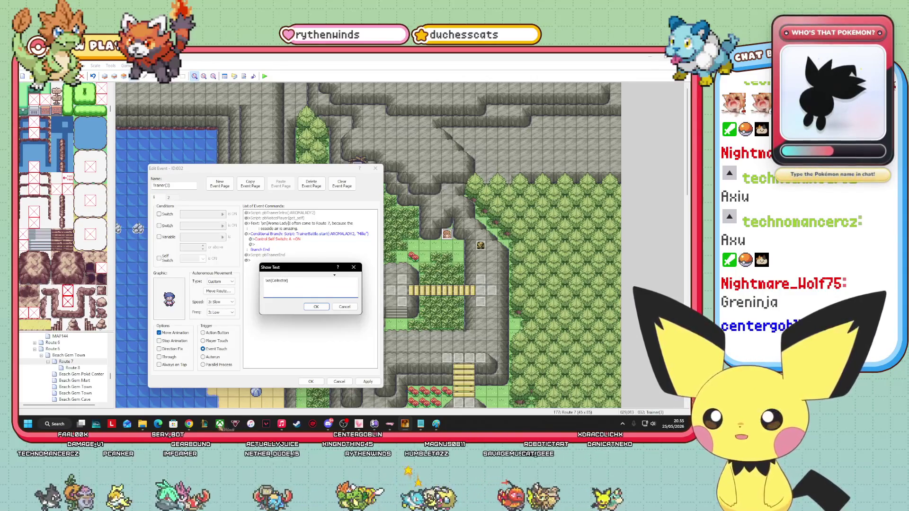
Search Bulbapedia for 'collector' to reach the Collector trainer class article.
mouse_move(313, 424)
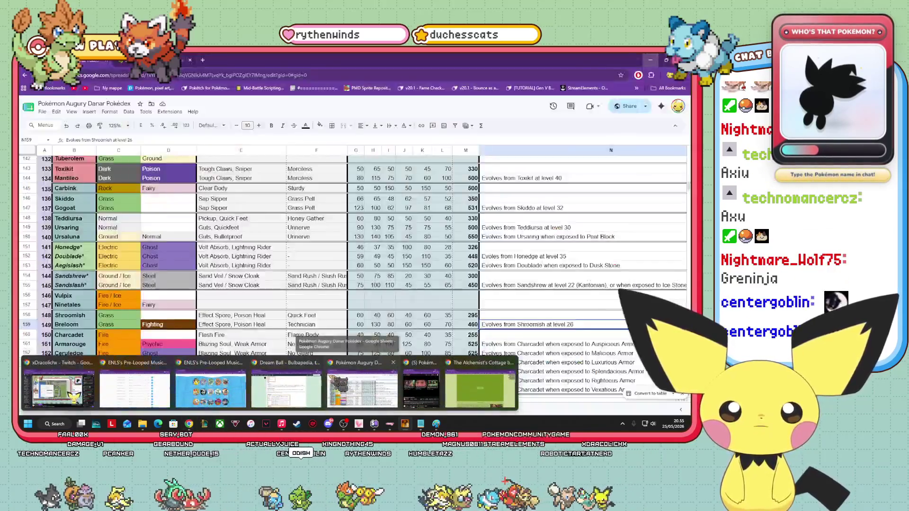
click(297, 386)
click(640, 106)
text(collector)
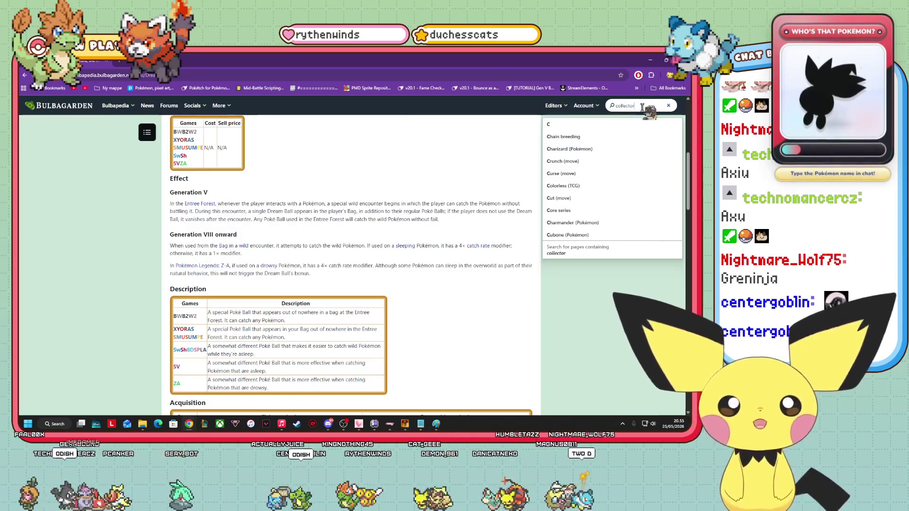
key(Return)
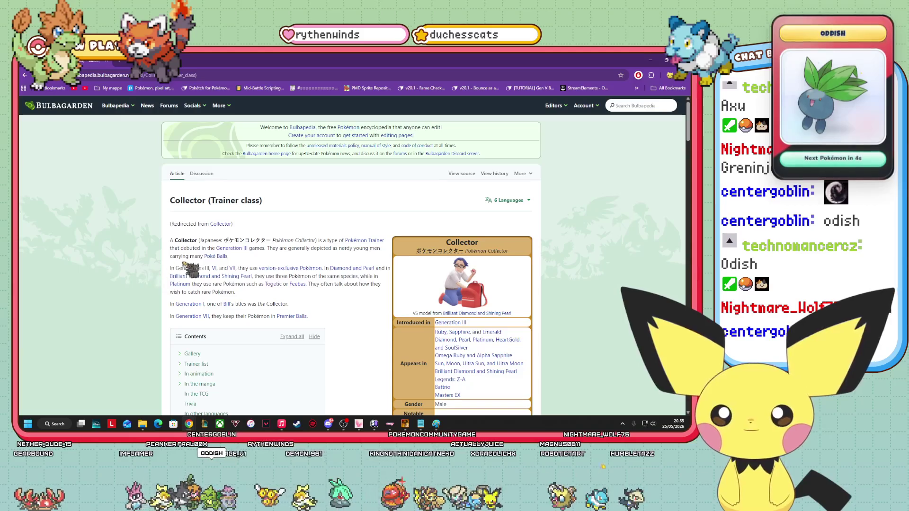
Read the Collector description, then view the Omega Ruby and Alpha Sapphire artwork full-size.
scroll(168, 300, down, 1)
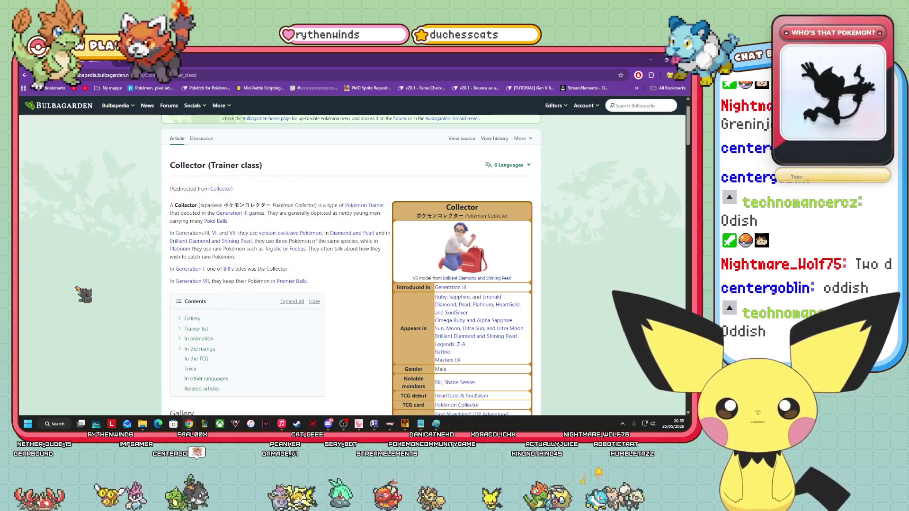
double_click(313, 249)
drag(320, 247, 379, 258)
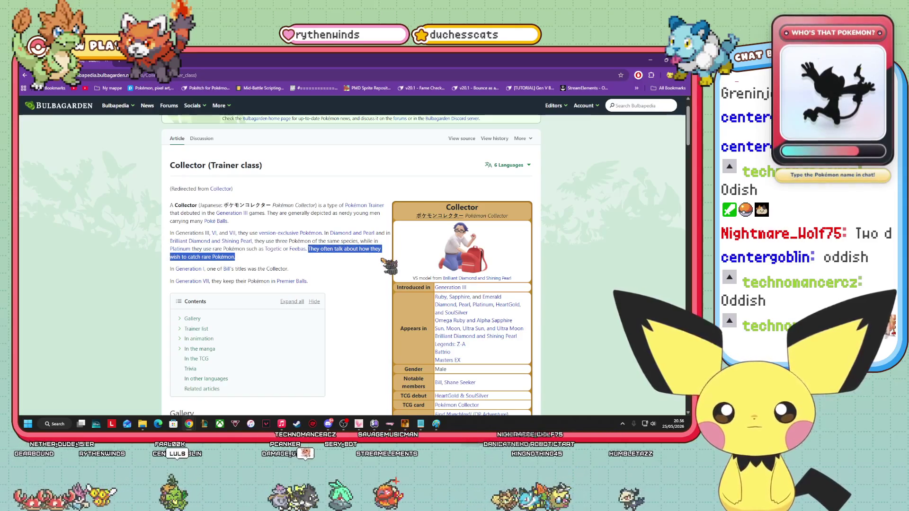
click(367, 279)
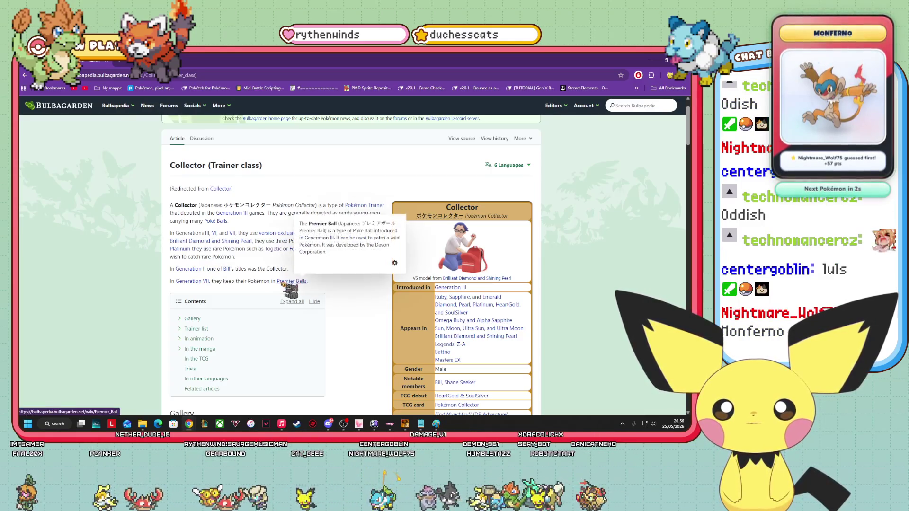
mouse_move(273, 281)
mouse_down()
mouse_move(316, 283)
mouse_move(308, 280)
mouse_up()
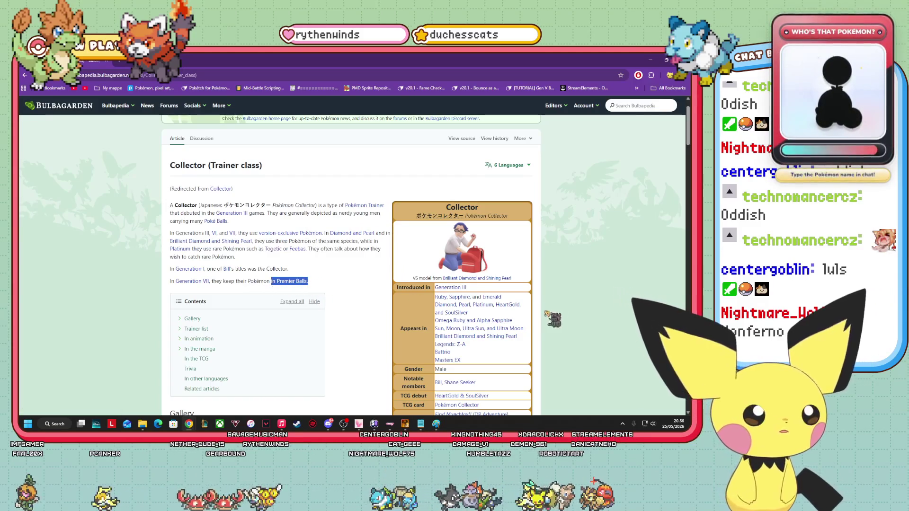
scroll(337, 304, down, 6)
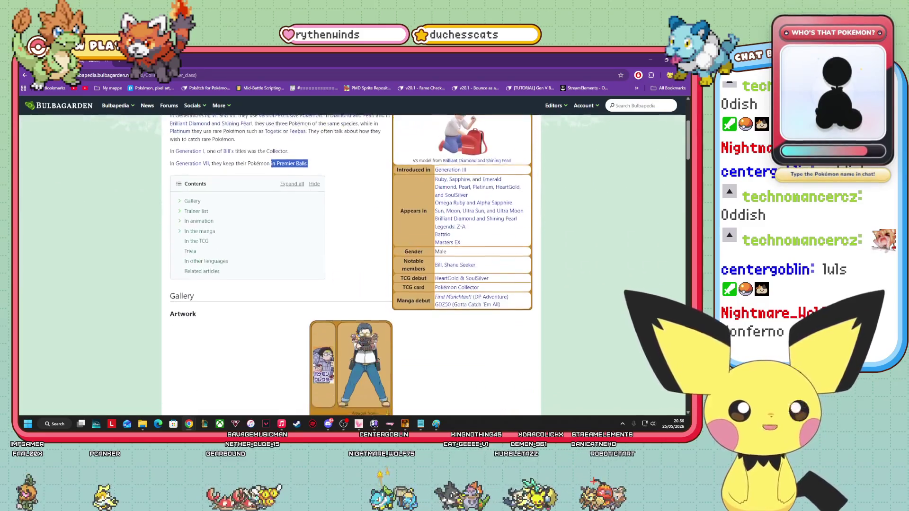
click(363, 204)
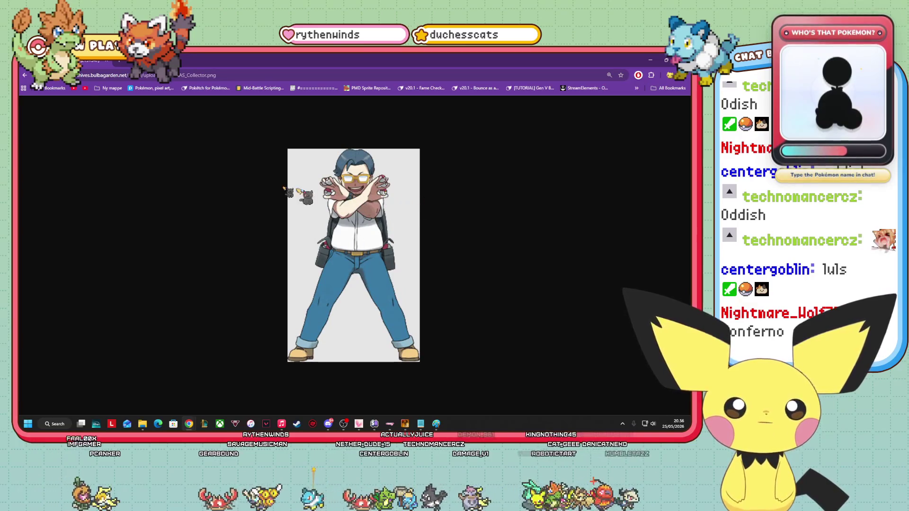
key(alt+Left)
key(alt+Left)
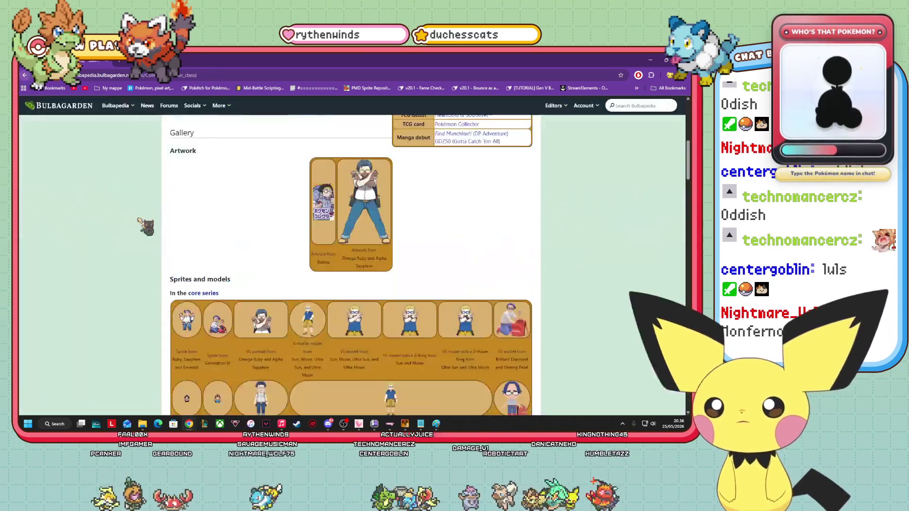
Expand the Ruby and Sapphire and the Emerald Collector trainer tables.
scroll(465, 244, down, 10)
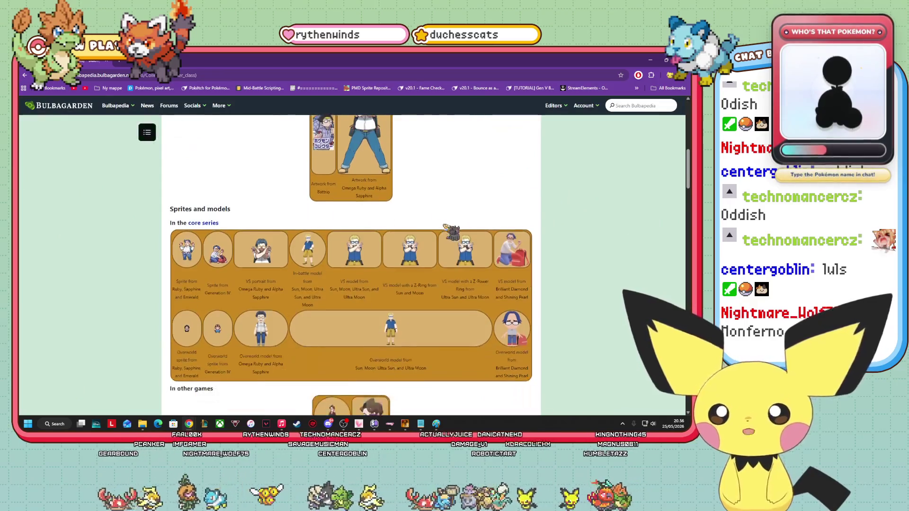
scroll(463, 229, down, 2)
scroll(463, 229, up, 3)
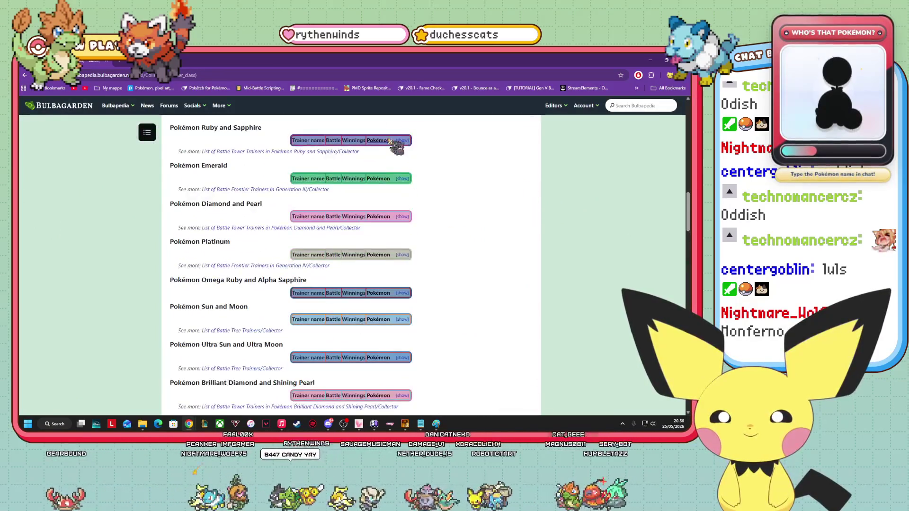
click(402, 141)
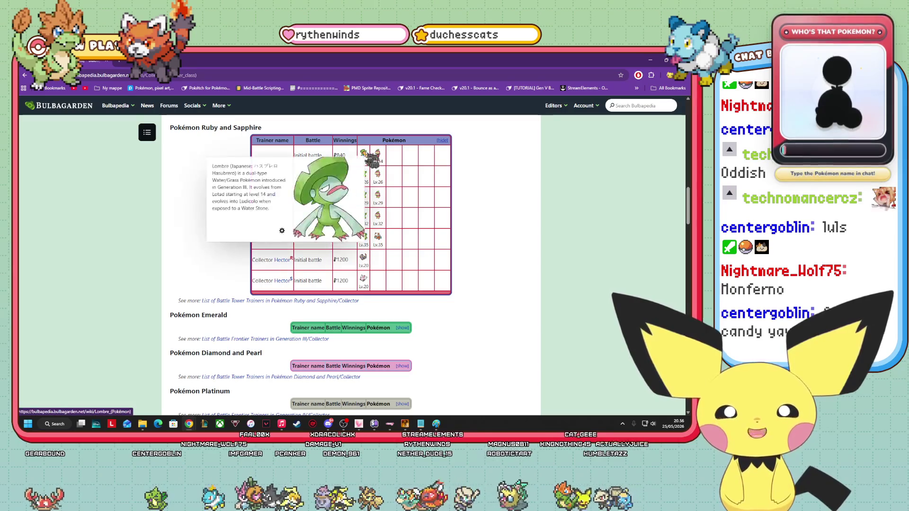
scroll(501, 219, down, 1)
scroll(511, 227, down, 1)
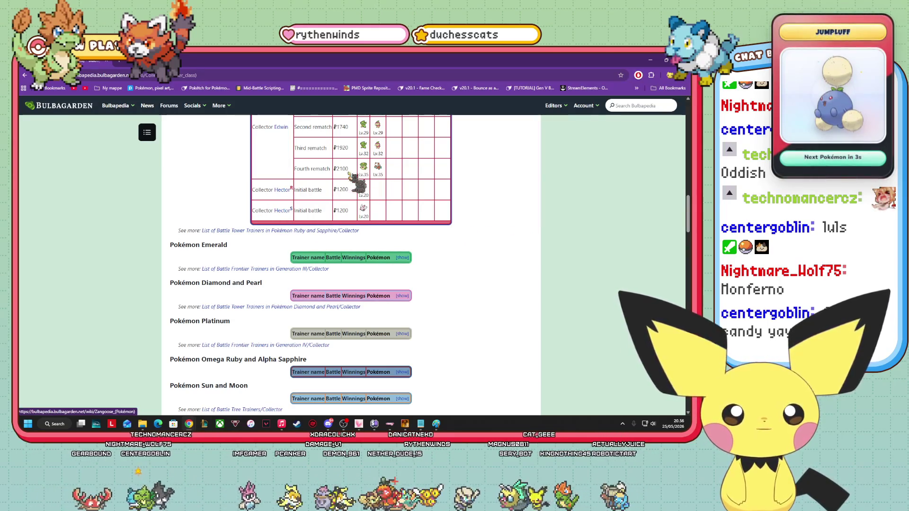
mouse_move(366, 210)
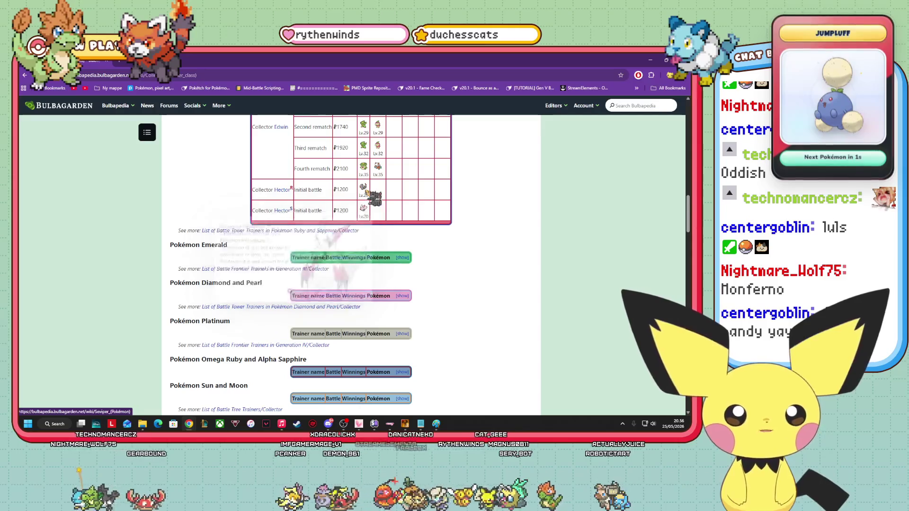
click(403, 257)
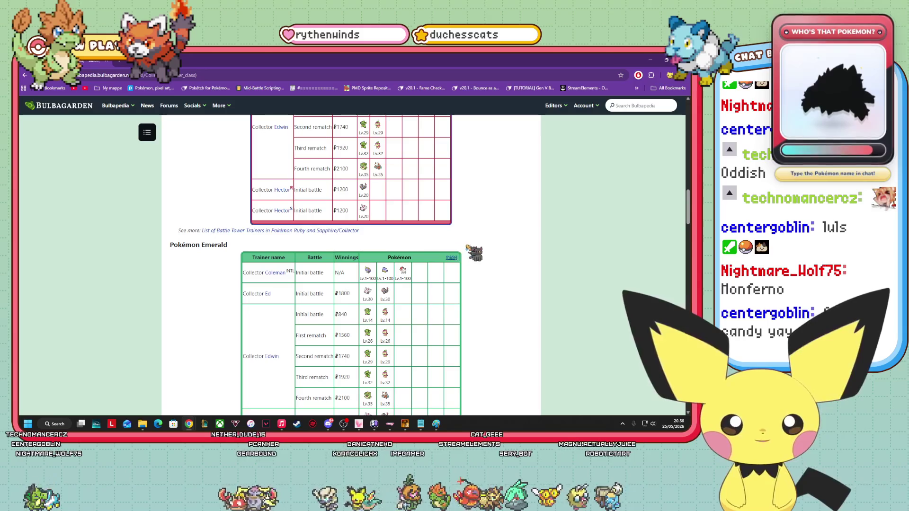
Expand the Diamond and Pearl and the Platinum Collector trainer tables.
scroll(473, 261, down, 2)
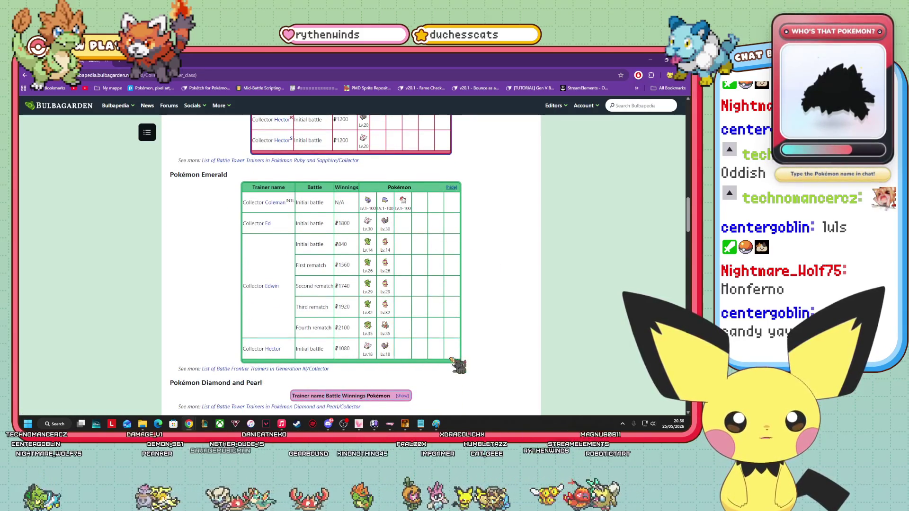
scroll(453, 361, down, 2)
click(402, 291)
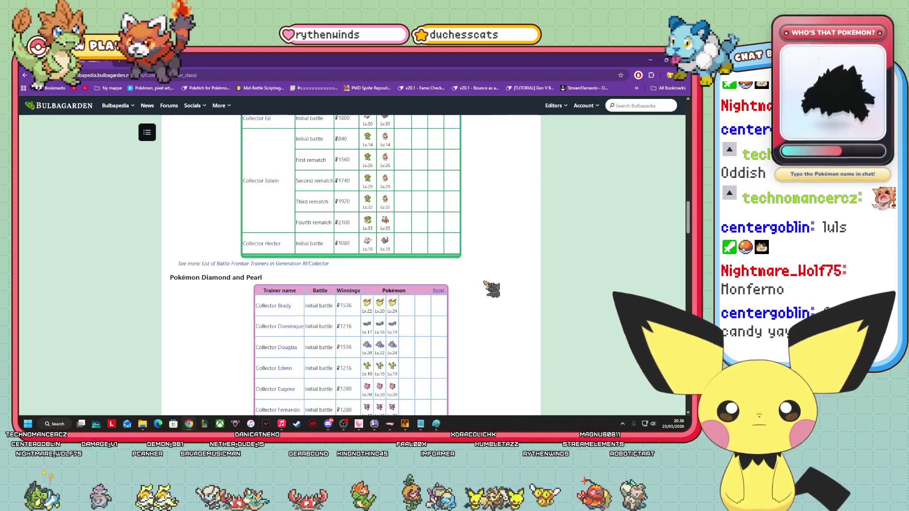
scroll(479, 280, down, 2)
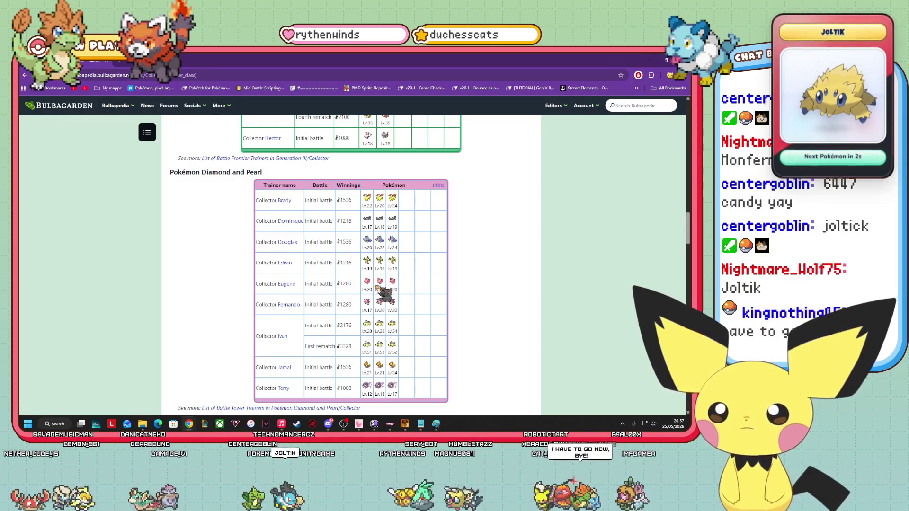
mouse_move(380, 286)
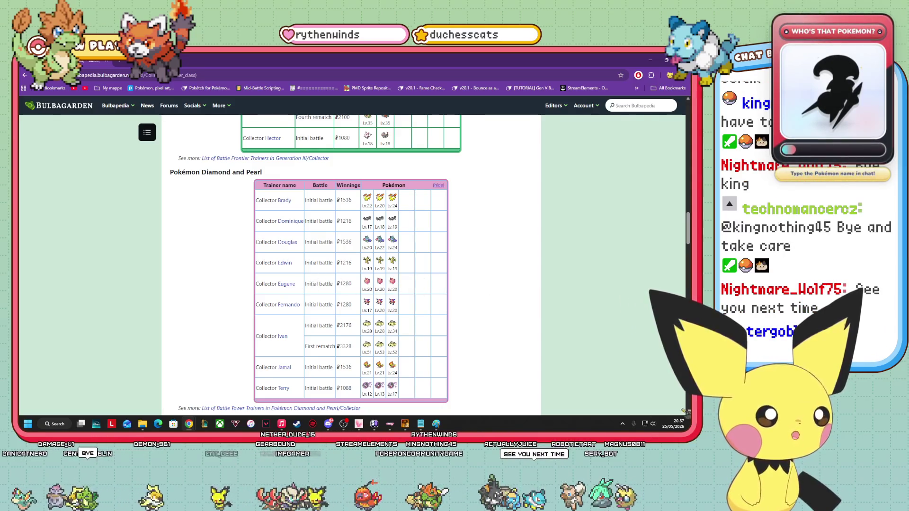
scroll(385, 286, down, 4)
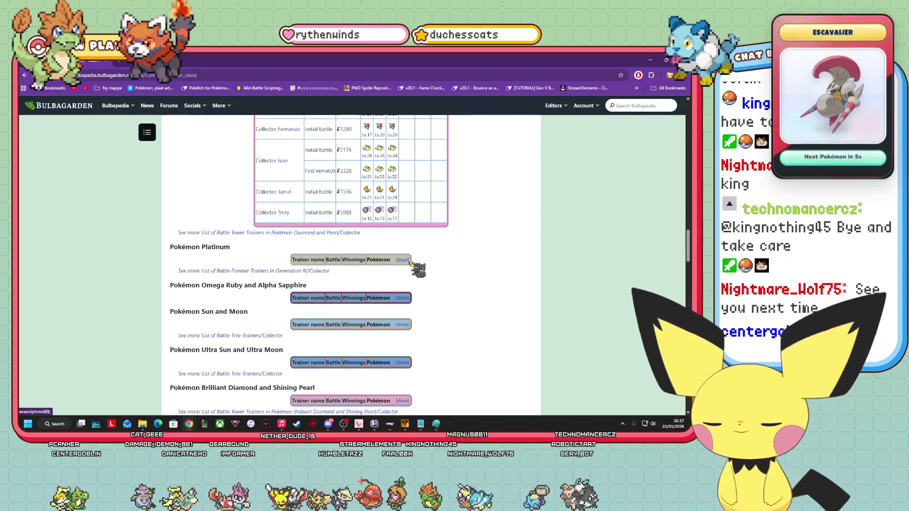
click(404, 260)
Start a new Bulbapedia search for 'kimono'.
scroll(471, 260, down, 2)
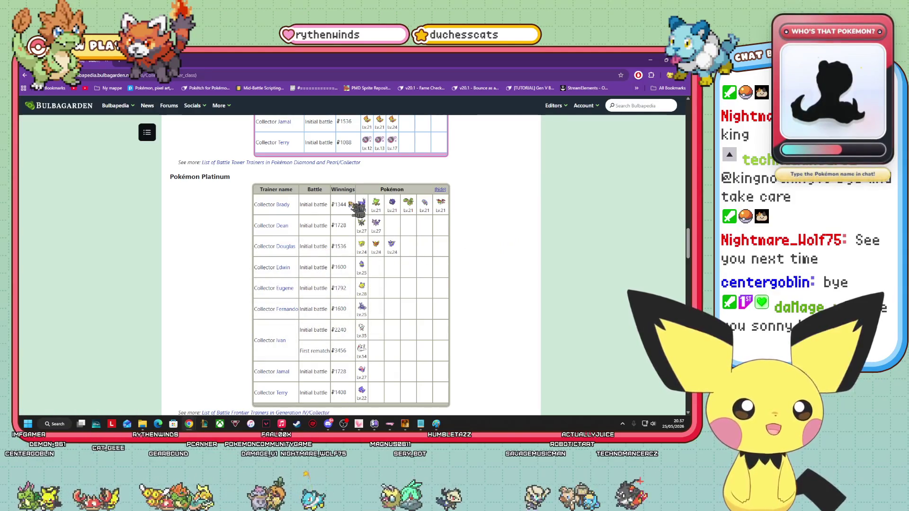
click(635, 106)
text(kim)
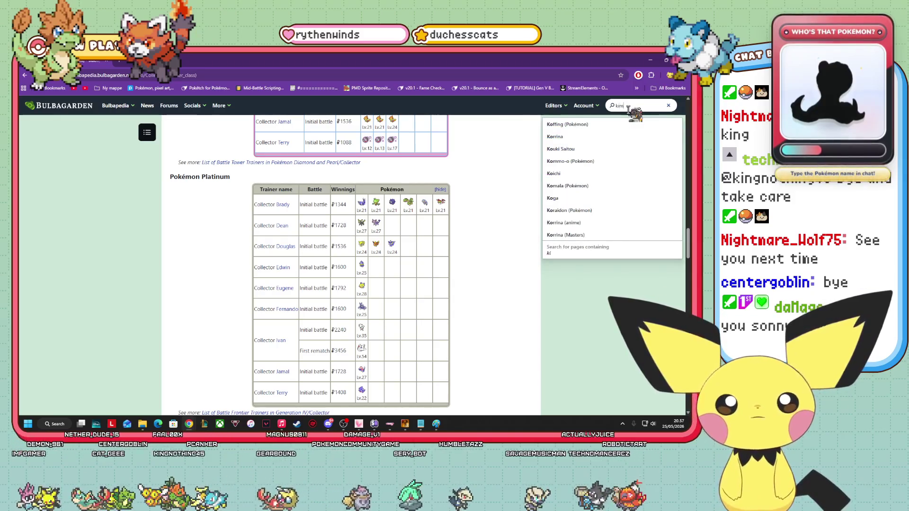